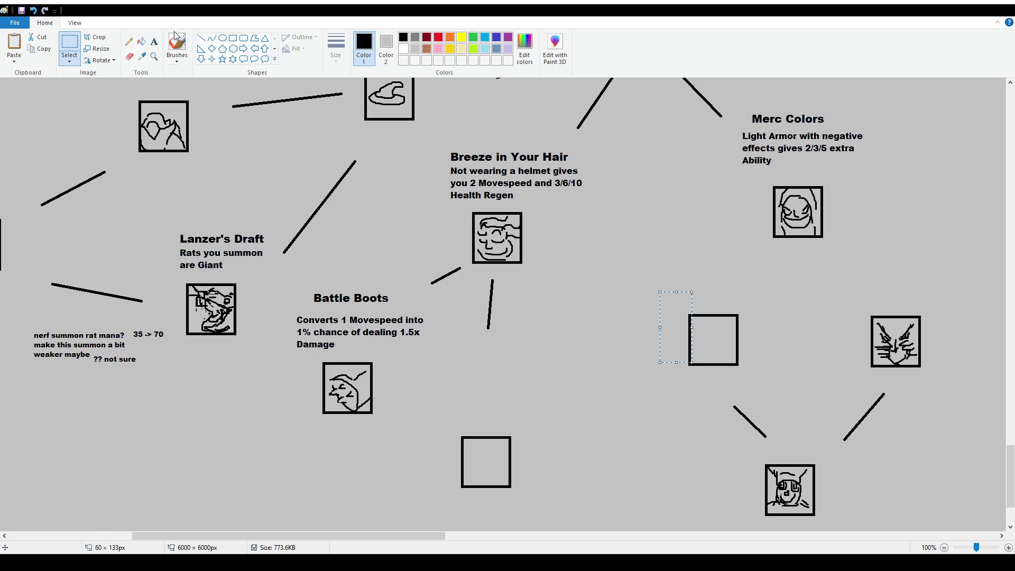
Try brush strokes around the lower empty box, then undo them to leave the plain box
key("b")
mouse_move(687, 288)
left_mouse_down()
mouse_move(661, 364)
mouse_move(669, 296)
left_mouse_up()
key("ctrl+z")
left_click_drag(657, 233, 705, 299)
left_click_drag(665, 293, 708, 305)
key("ctrl+z")
key("ctrl+z")
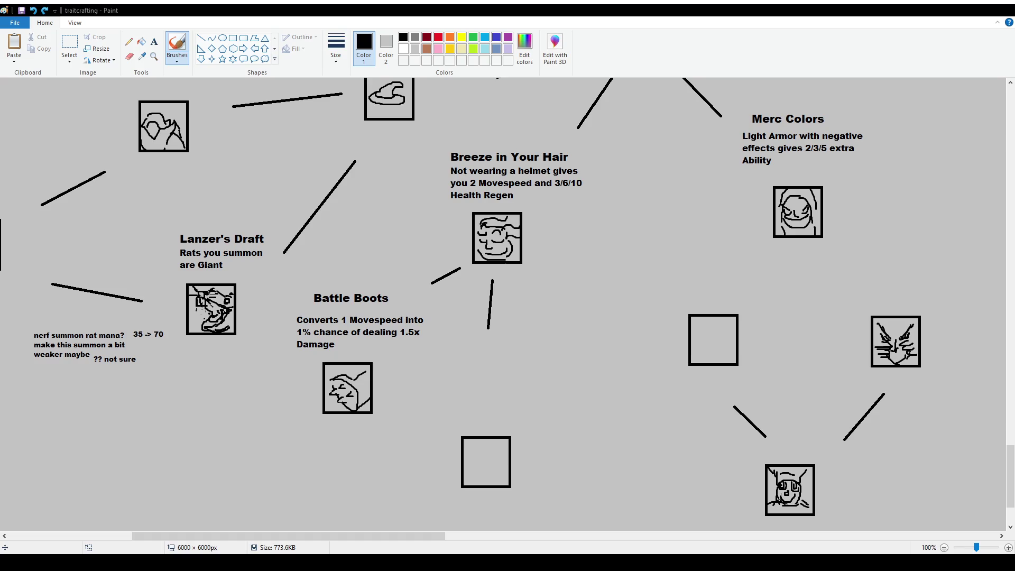
Add the text 'You lose half the exp on death, but you cannot gain experience' above the lower box
scroll(68, 106, "down", 2)
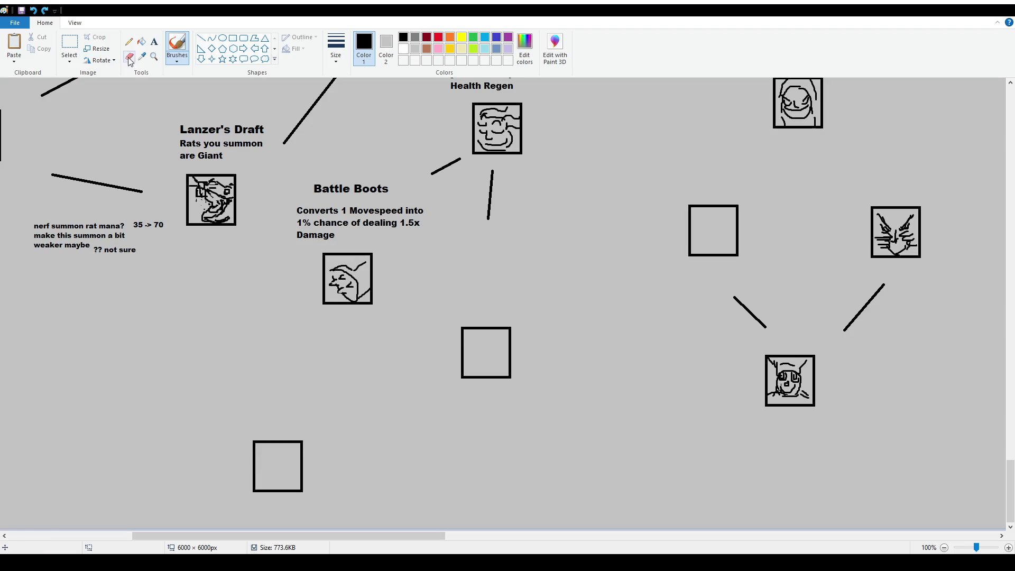
left_click(153, 44)
mouse_move(219, 379)
left_mouse_down()
mouse_move(363, 408)
mouse_move(377, 431)
left_mouse_up()
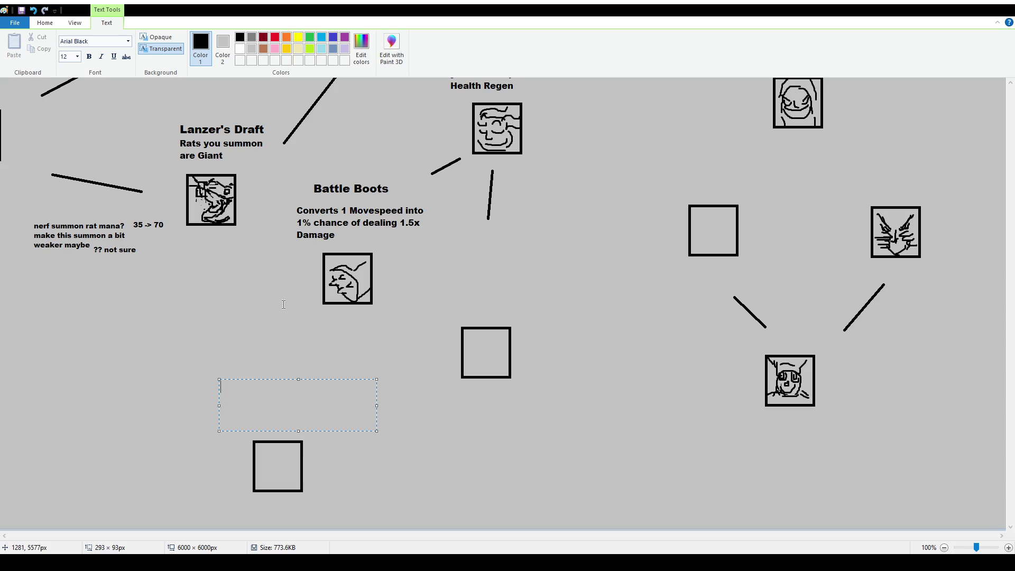
type("You lose half the exp on death, but you cannot gain experience")
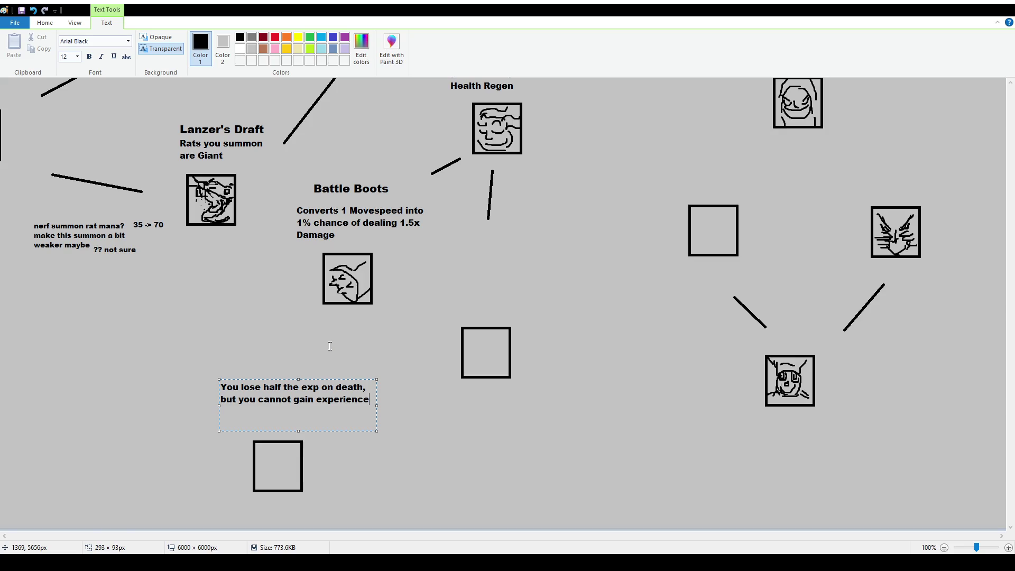
left_click(437, 426)
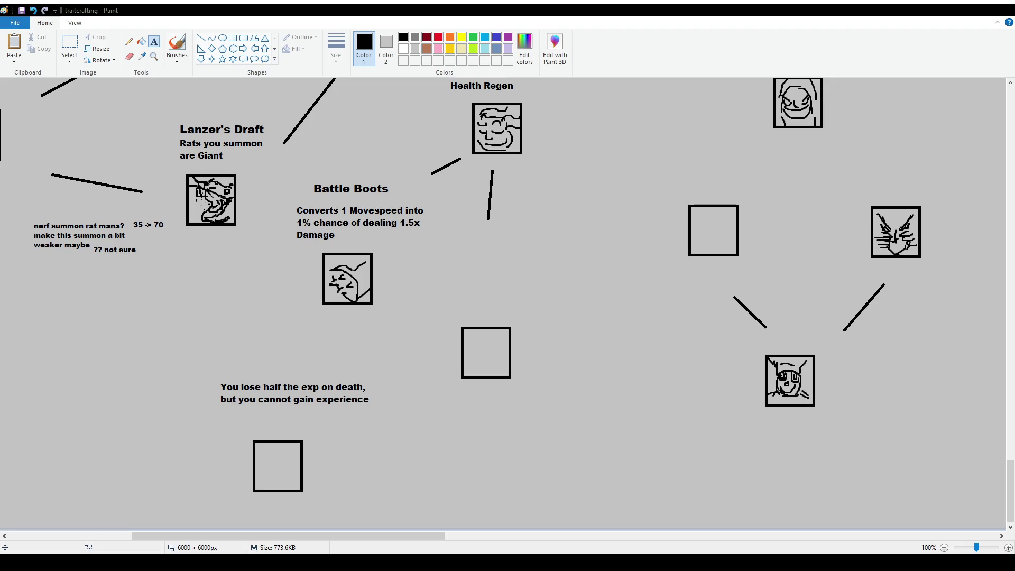
left_click_drag(786, 128, 820, 127)
left_click_drag(787, 128, 819, 128)
left_click_drag(787, 127, 820, 127)
left_click_drag(786, 127, 820, 128)
left_click_drag(787, 128, 819, 128)
left_click_drag(786, 127, 819, 128)
left_click_drag(787, 127, 820, 127)
scroll(409, 277, "down", 1)
left_click(177, 43)
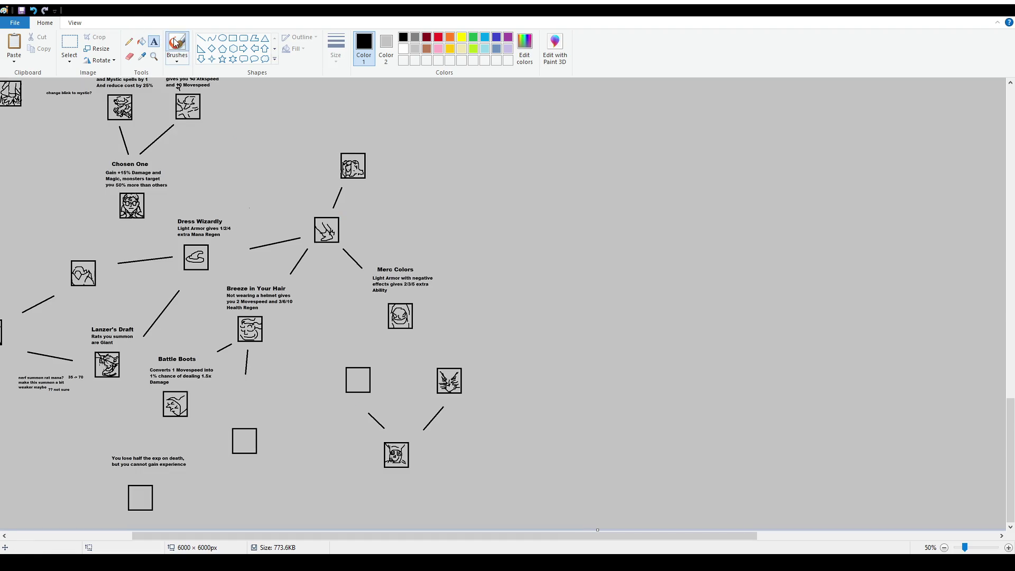
mouse_move(322, 145)
left_mouse_down()
mouse_move(281, 257)
mouse_move(211, 285)
mouse_move(140, 346)
mouse_move(87, 494)
mouse_move(285, 447)
mouse_move(382, 135)
mouse_move(328, 151)
left_mouse_up()
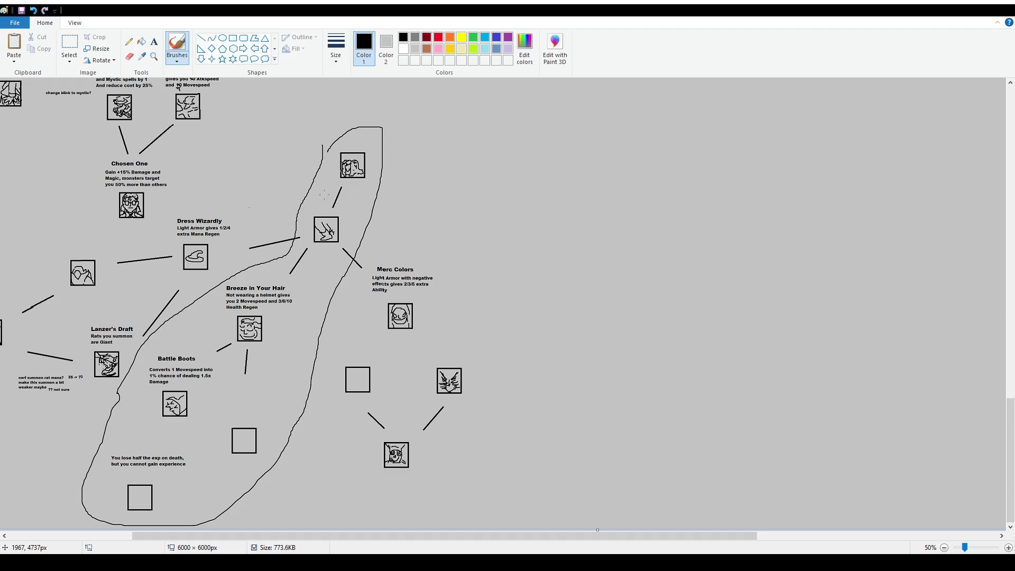
key("ctrl+z")
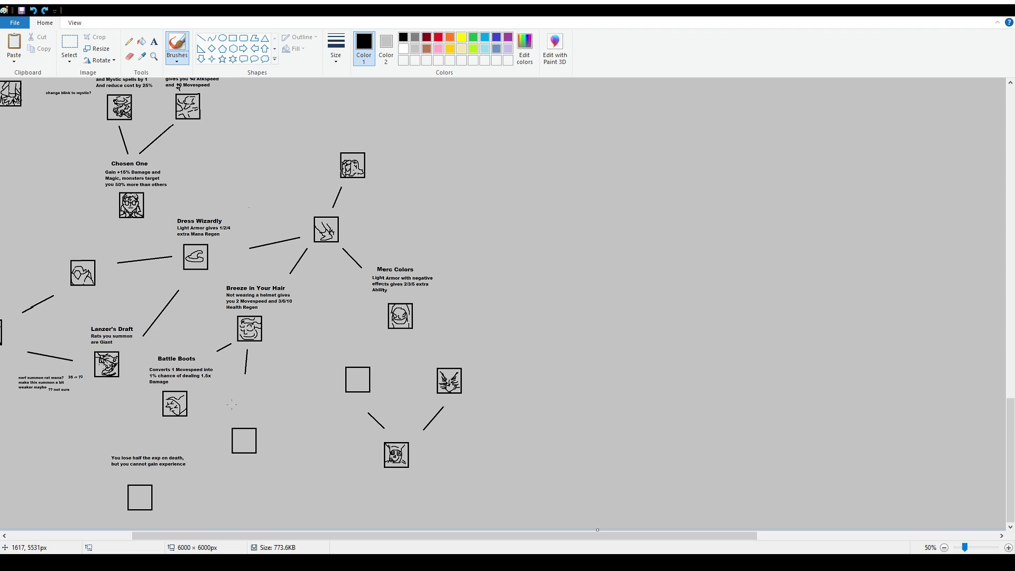
left_click_drag(204, 403, 211, 417)
left_click(209, 429)
key("ctrl+z")
key("ctrl+z")
left_click_drag(240, 540, 149, 540)
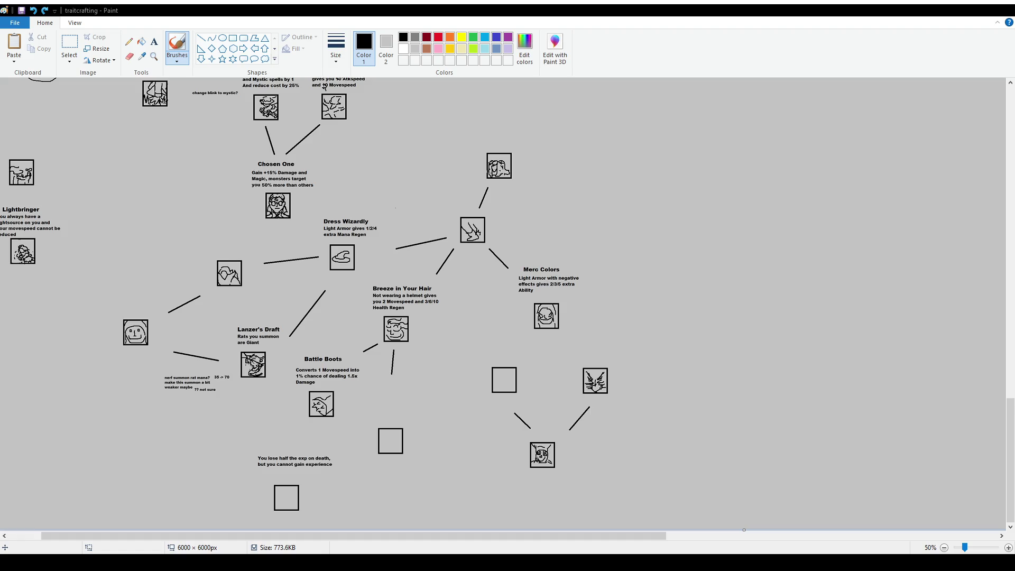
key("ctrl+Page_Up")
scroll(693, 323, "down", 5)
scroll(693, 323, "down", 4)
left_click_drag(300, 538, 471, 538)
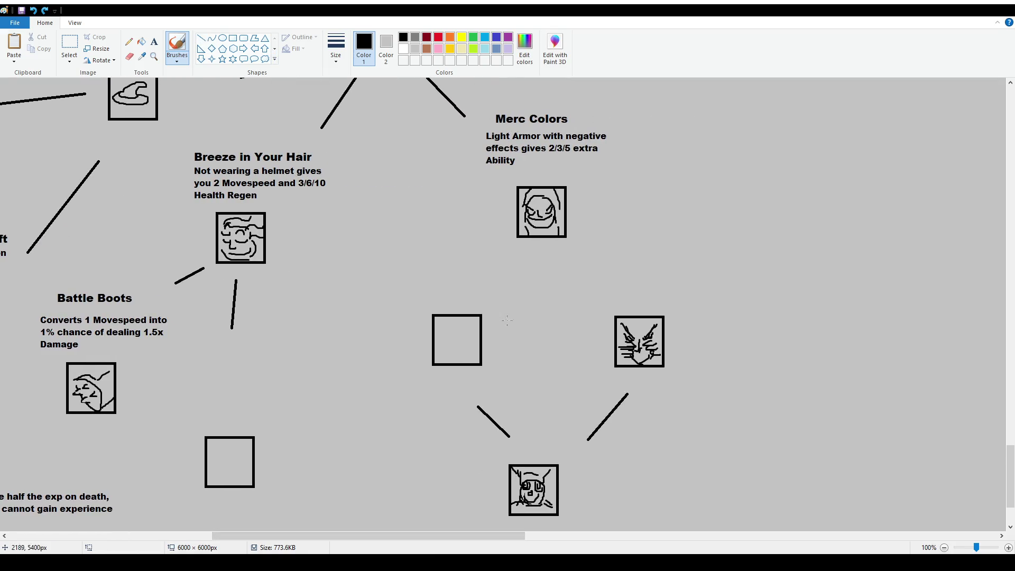
left_click_drag(463, 285, 460, 285)
key("ctrl+z")
mouse_move(629, 301)
left_mouse_down()
mouse_move(602, 362)
mouse_move(681, 346)
mouse_move(629, 300)
left_mouse_up()
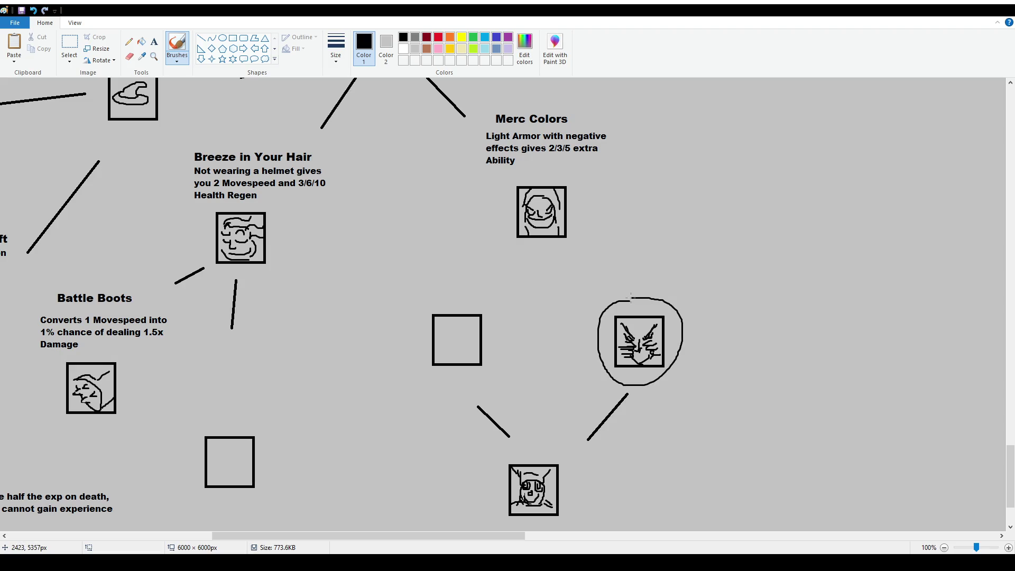
key("ctrl+z")
mouse_move(449, 291)
left_mouse_down()
mouse_move(428, 370)
mouse_move(487, 296)
mouse_move(450, 290)
left_mouse_up()
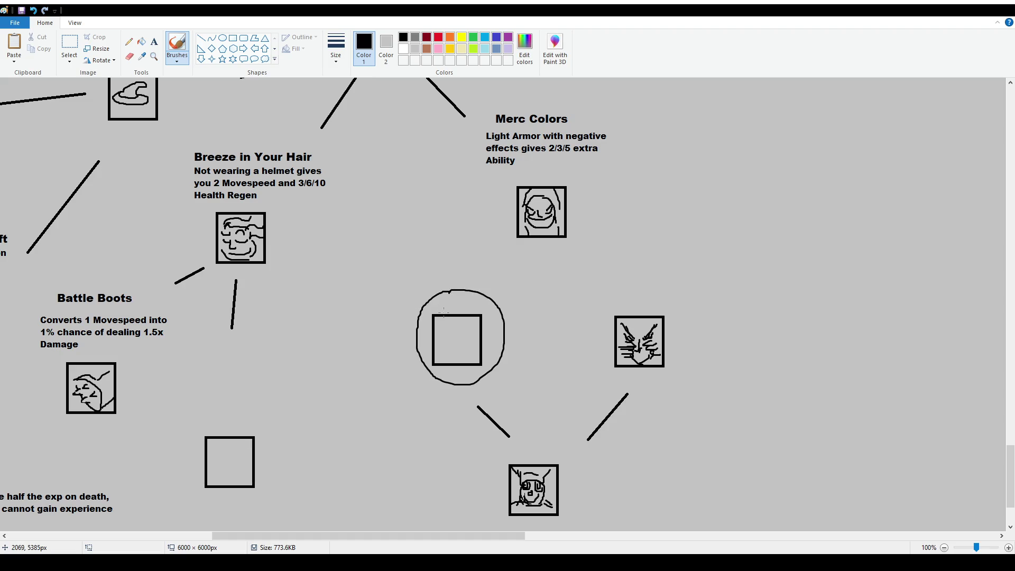
key("ctrl+z")
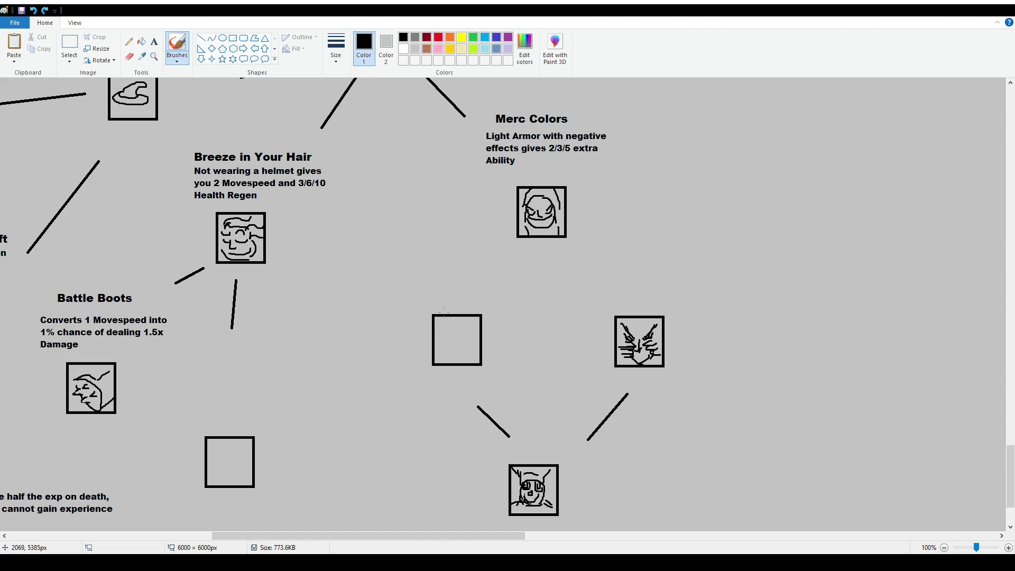
left_click(154, 41)
Type the heading 'Emergency Potion' at font size 16 above the empty square
left_click_drag(407, 259, 546, 291)
left_click(77, 57)
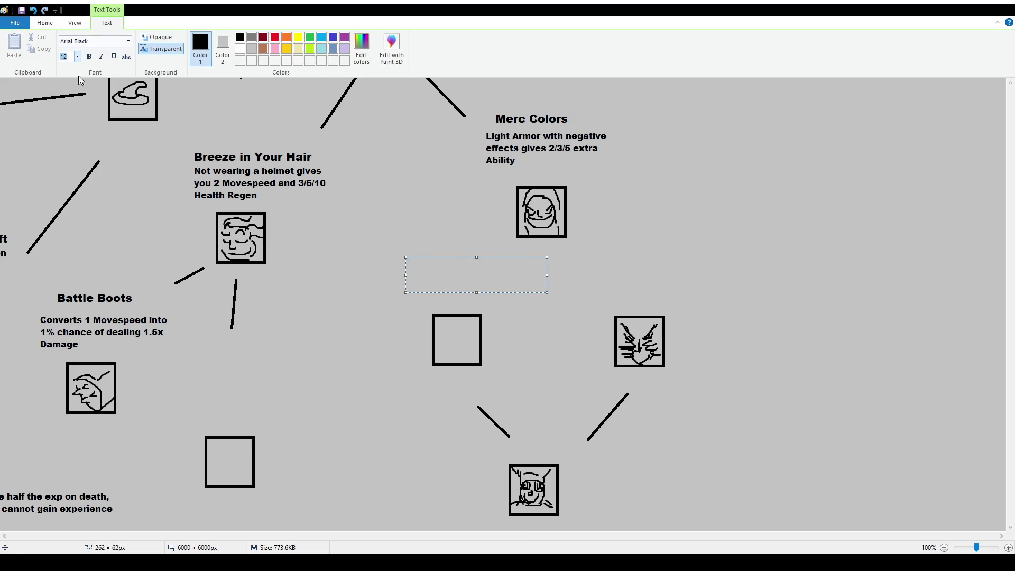
left_click(80, 124)
type("Emergency")
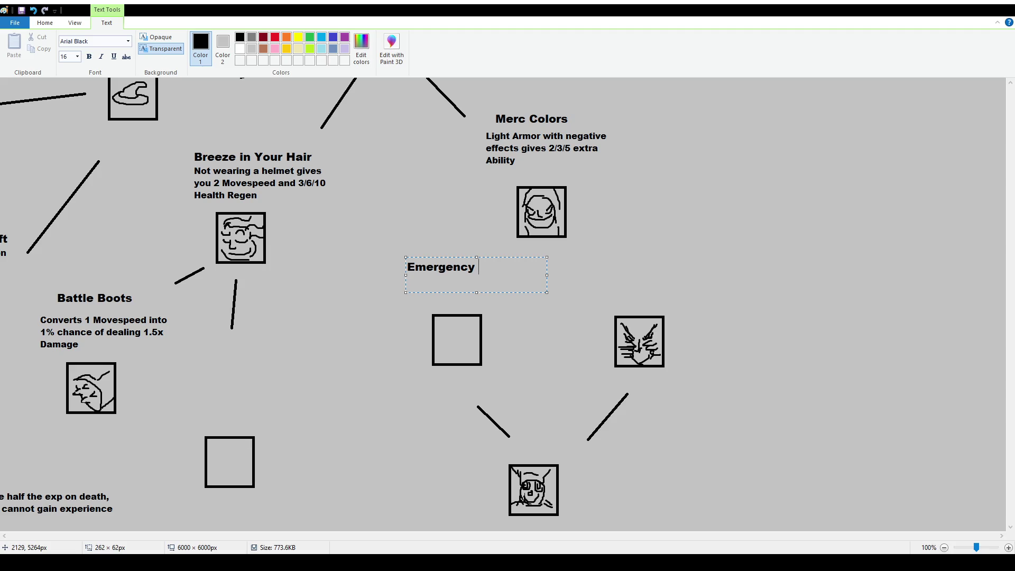
type("Potion")
left_click(408, 199)
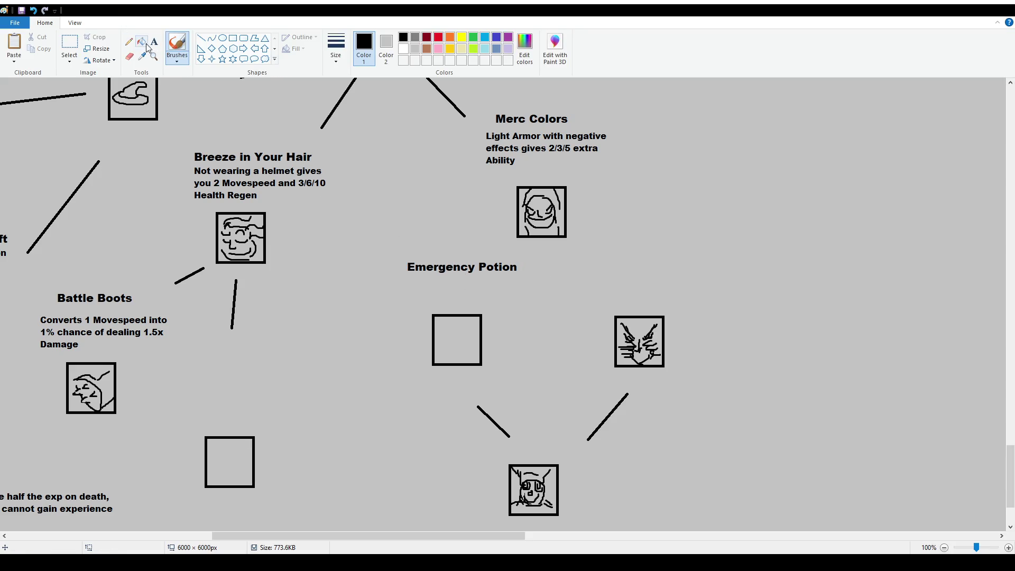
Nudge the Emergency Potion heading slightly upward
left_click(70, 44)
left_click_drag(398, 259, 549, 294)
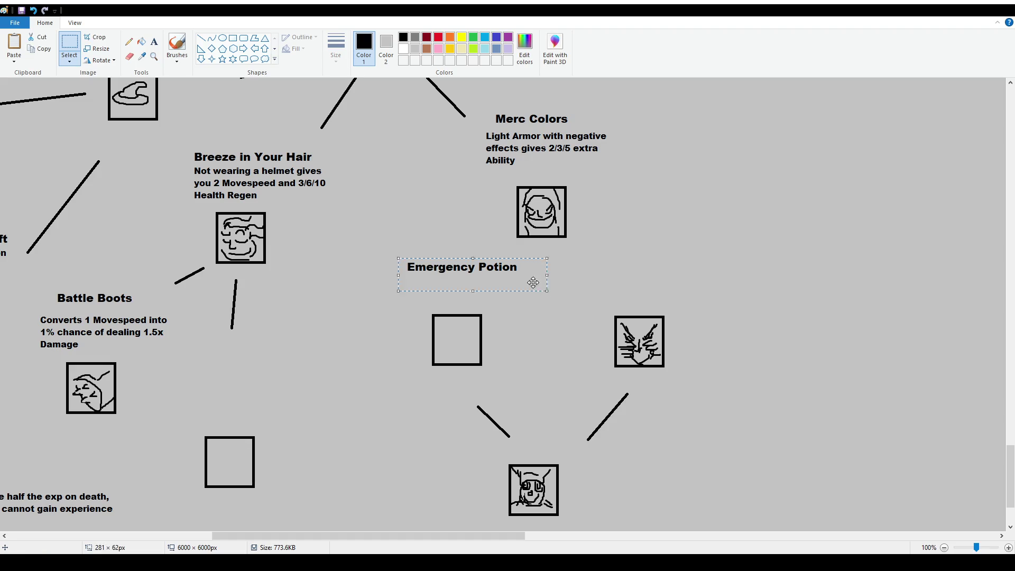
left_click_drag(465, 270, 465, 261)
left_click(644, 325)
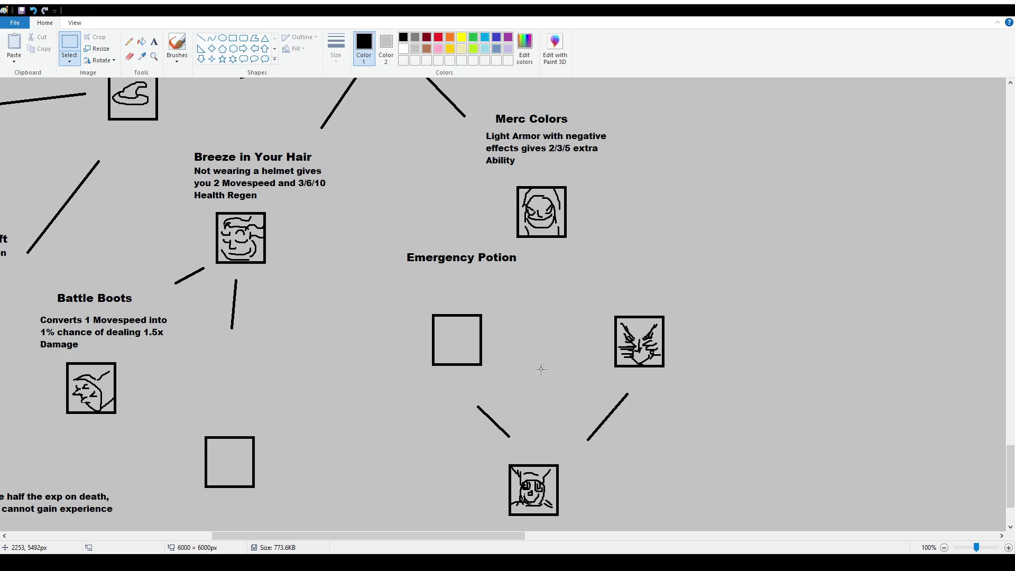
left_click(154, 42)
Paste the 12-pt potion description below the heading, changing Surge to Haste, wrapped to three lines
left_click_drag(381, 266, 549, 308)
left_click(78, 57)
left_click(79, 109)
key("ctrl+v")
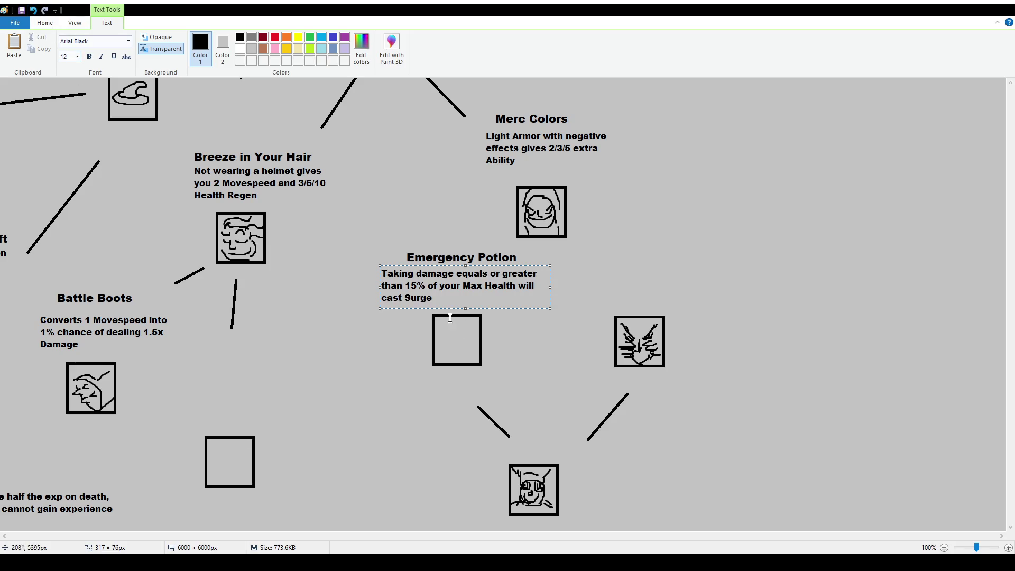
key("shift+Left")
key("shift+Left")
key("shift+Left")
type("Haste")
mouse_move(549, 288)
left_mouse_down()
mouse_move(528, 287)
mouse_move(512, 267)
mouse_move(524, 267)
left_mouse_up()
left_click(498, 225)
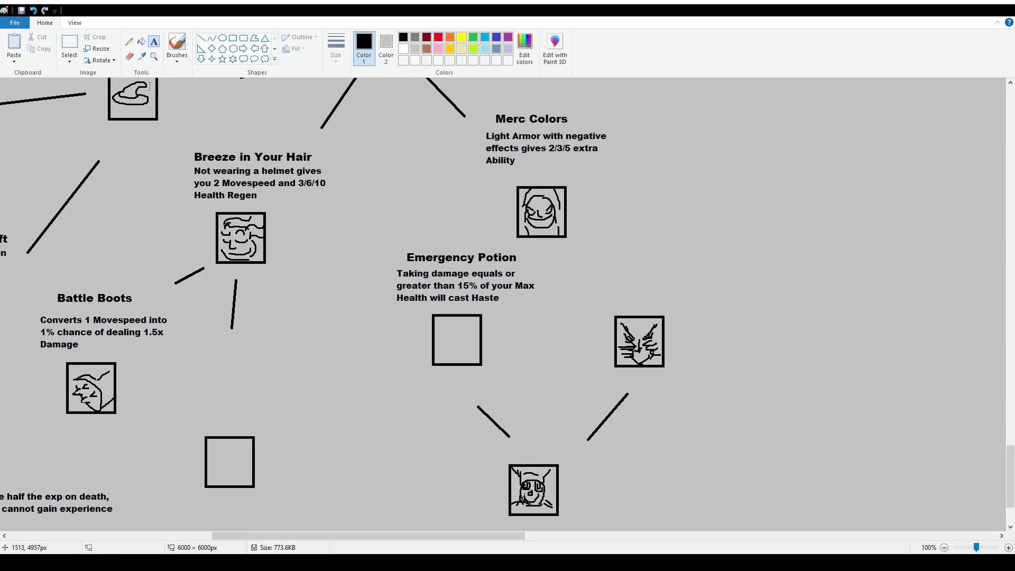
Move the Merc Colors icon box slightly up-left and zoom in closer on the drawing
left_click(177, 47)
scroll(605, 263, "up", 2)
scroll(605, 263, "down", 2)
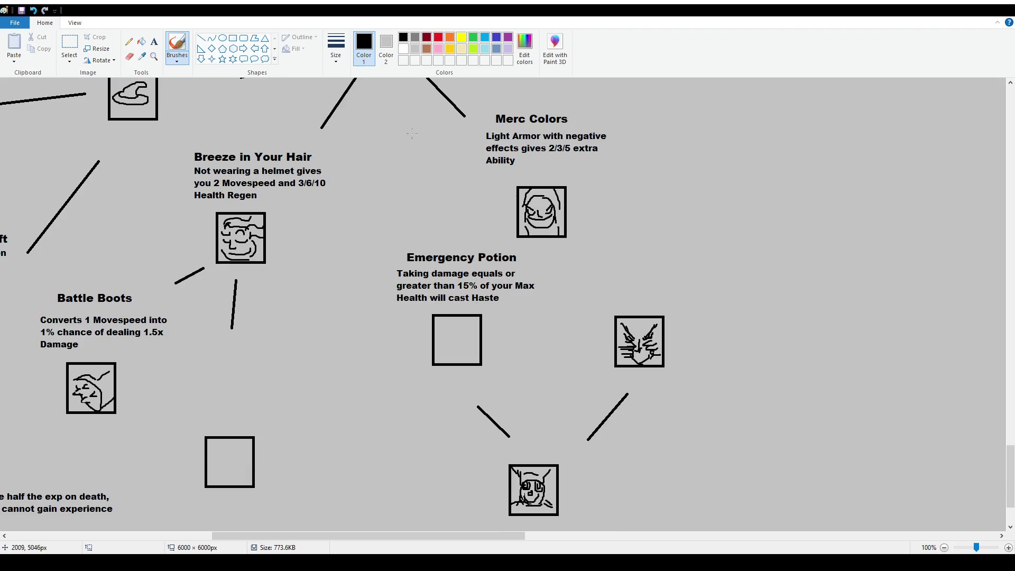
left_click(69, 45)
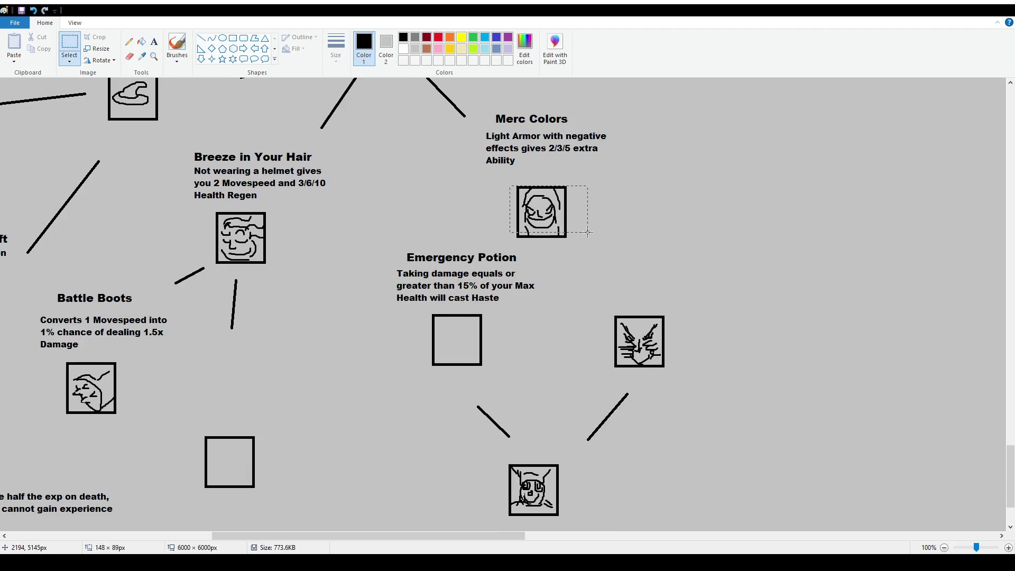
mouse_move(501, 184)
left_mouse_down()
mouse_move(581, 244)
mouse_move(568, 229)
left_mouse_up()
left_click(650, 259)
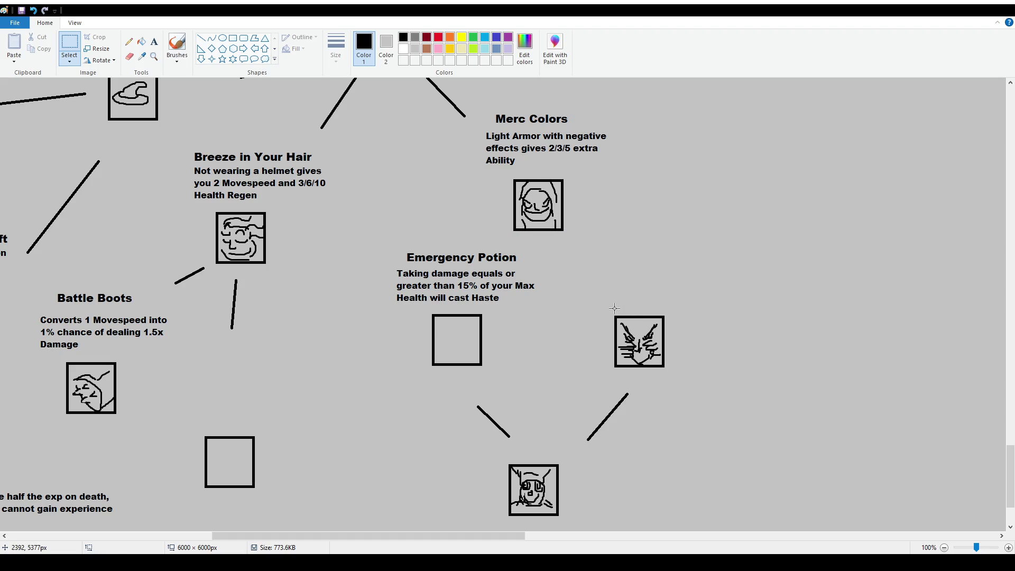
left_click(177, 45)
scroll(560, 371, "down", 3)
scroll(561, 371, "up", 3)
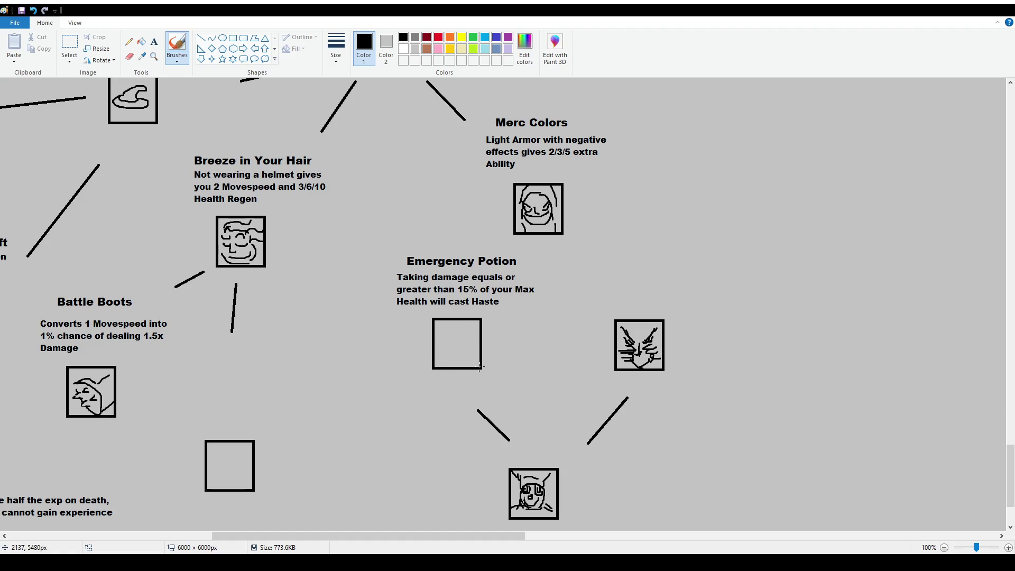
key("ctrl+Page_Up")
scroll(777, 381, "down", 5)
Sketch a reaching hand with arm lines inside the empty Emergency Potion box
left_click_drag(349, 536, 439, 539)
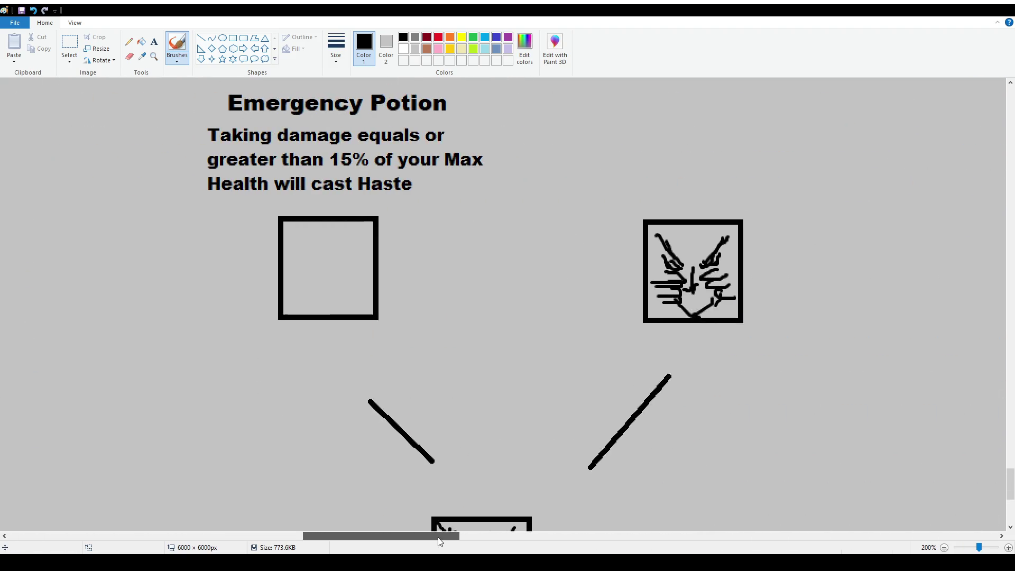
scroll(327, 333, "up", 2)
mouse_move(352, 348)
left_mouse_down()
mouse_move(320, 371)
mouse_move(338, 371)
left_mouse_up()
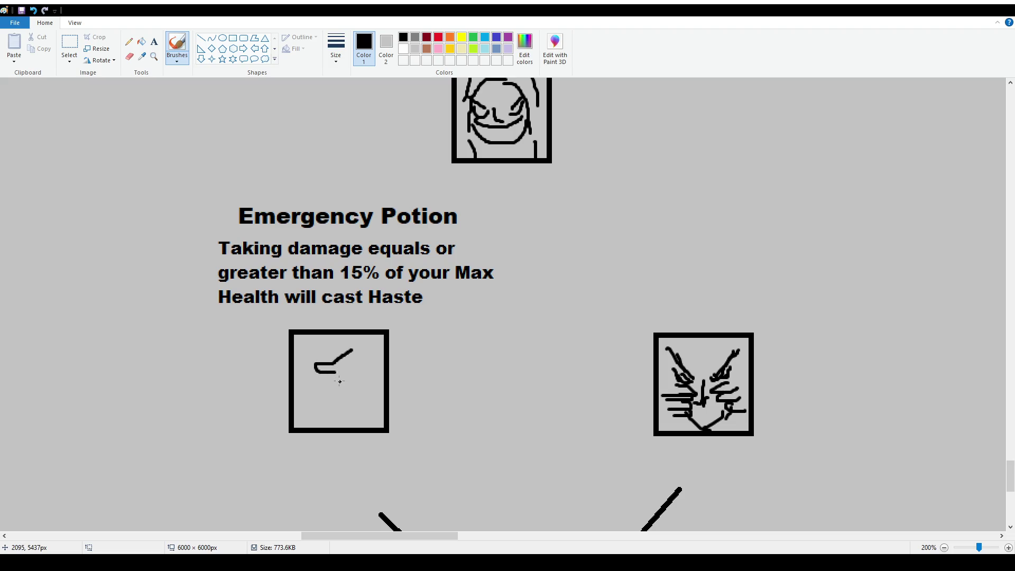
mouse_move(337, 373)
left_mouse_down()
mouse_move(321, 383)
mouse_move(342, 382)
left_mouse_up()
key("ctrl+z")
key("ctrl+z")
mouse_move(335, 379)
left_mouse_down()
mouse_move(365, 382)
mouse_move(346, 378)
left_mouse_up()
key("ctrl+z")
key("ctrl+z")
key("ctrl+z")
left_click_drag(338, 359, 332, 367)
left_click_drag(319, 357, 339, 353)
key("ctrl+z")
left_click_drag(343, 360, 365, 335)
mouse_move(361, 374)
left_mouse_down()
mouse_move(380, 348)
mouse_move(384, 355)
left_mouse_up()
key("ctrl+z")
key("ctrl+z")
key("ctrl+z")
key("ctrl+z")
Draw the round potion flask below the hand, discarding stray connecting and grey strokes
left_click_drag(343, 380, 362, 386)
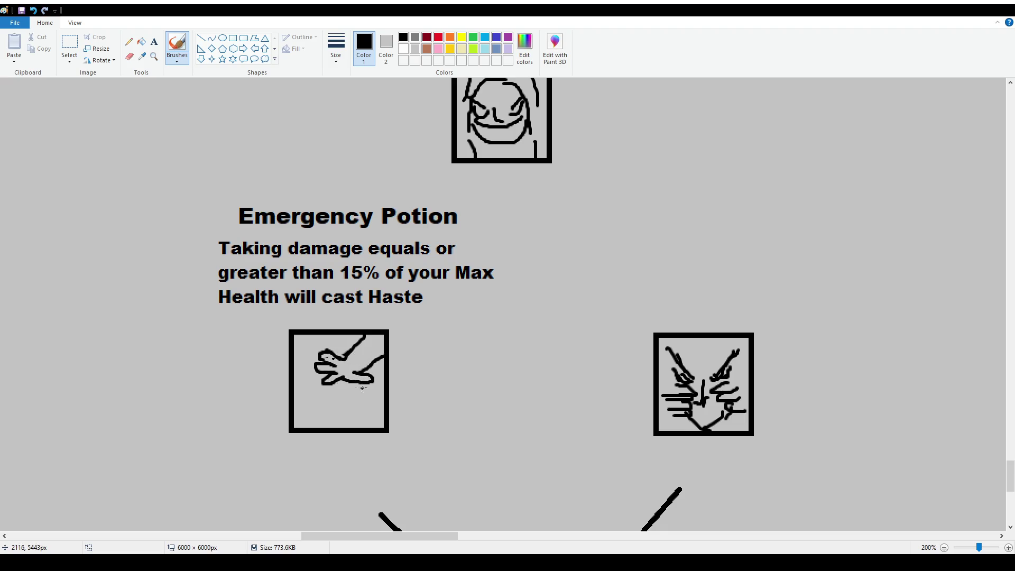
key("ctrl+z")
left_click_drag(325, 388, 359, 382)
key("ctrl+z")
mouse_move(330, 398)
left_mouse_down()
mouse_move(314, 421)
mouse_move(332, 428)
mouse_move(343, 401)
mouse_move(316, 410)
mouse_move(311, 400)
left_mouse_up()
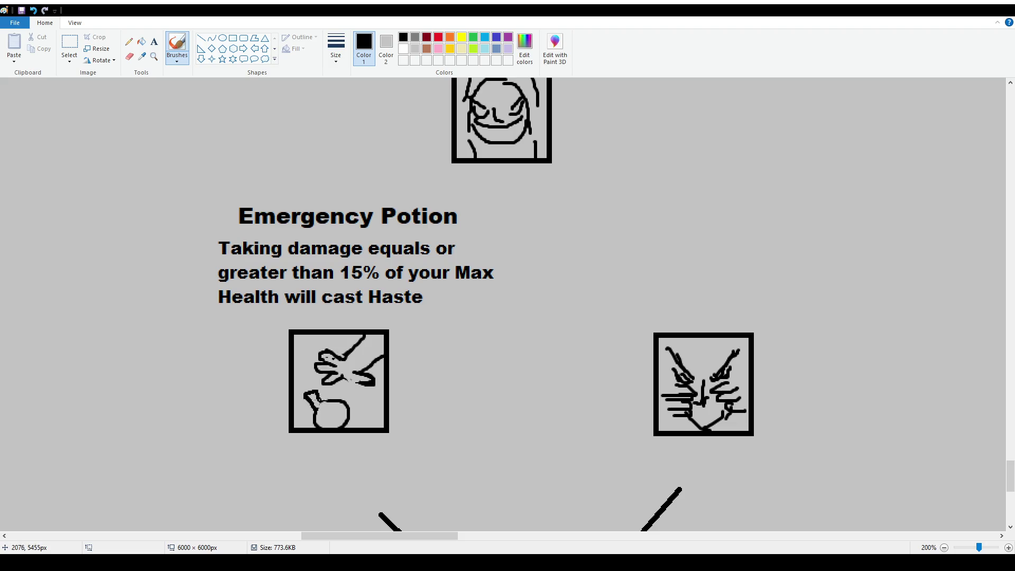
Detail the potion bottle neck and paint grey over parts of the hand outline
left_click_drag(312, 396, 317, 393)
mouse_move(317, 401)
left_mouse_down()
mouse_move(336, 422)
mouse_move(320, 420)
mouse_move(344, 411)
mouse_move(368, 377)
mouse_move(365, 387)
left_mouse_up()
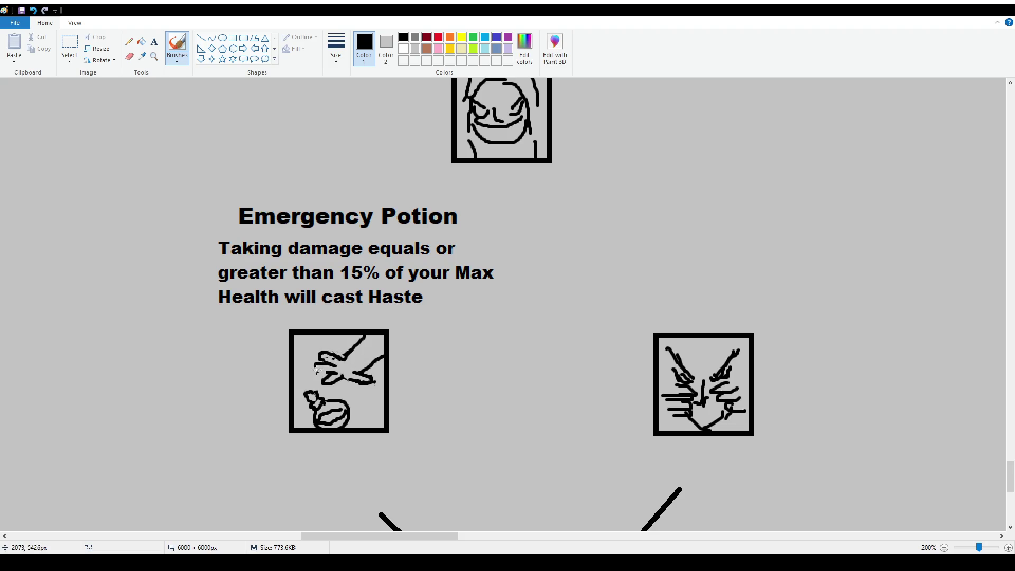
left_click_drag(369, 387, 367, 377)
mouse_move(361, 375)
left_mouse_down()
mouse_move(353, 380)
mouse_move(368, 387)
mouse_move(355, 387)
mouse_move(370, 386)
mouse_move(361, 384)
left_mouse_up()
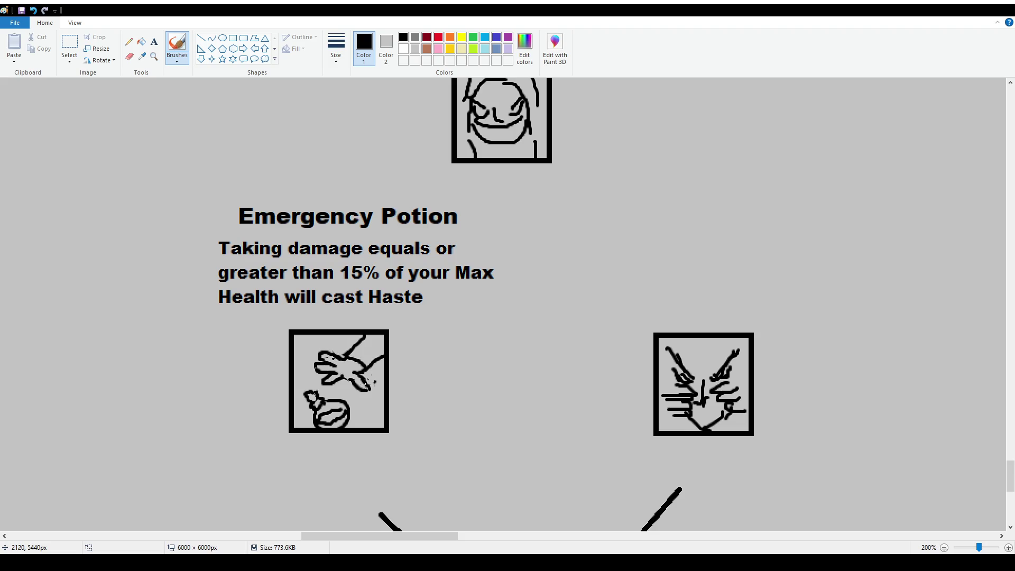
Redraw the hand's fingers and edges, undoing unwanted strokes
mouse_move(329, 373)
left_mouse_down()
mouse_move(319, 360)
mouse_move(325, 378)
mouse_move(335, 374)
mouse_move(320, 381)
mouse_move(340, 376)
mouse_move(338, 357)
mouse_move(318, 369)
left_mouse_up()
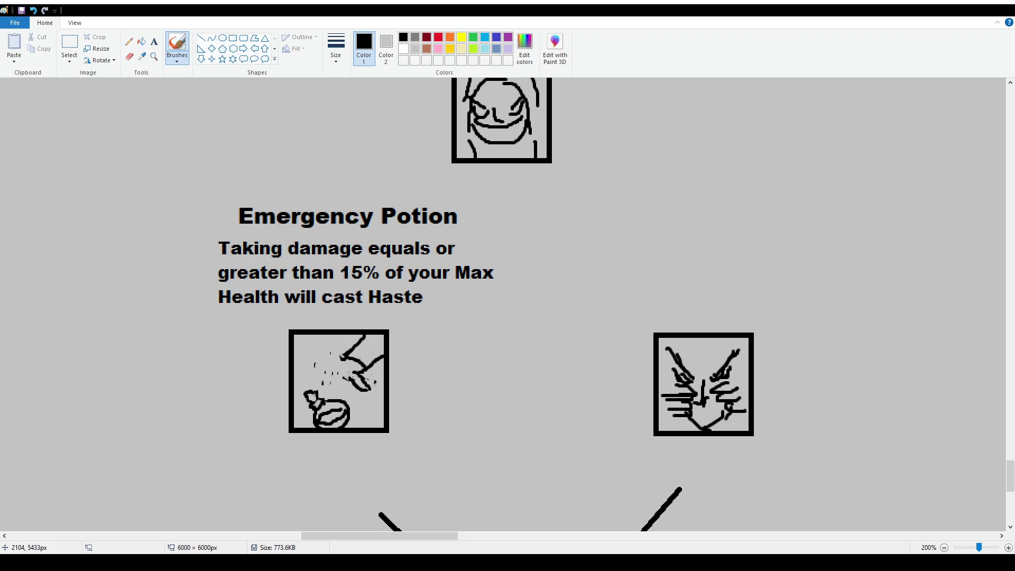
mouse_move(344, 373)
left_mouse_down()
mouse_move(332, 391)
mouse_move(333, 367)
mouse_move(328, 380)
mouse_move(324, 371)
mouse_move(332, 384)
mouse_move(335, 355)
left_mouse_up()
key("ctrl+z")
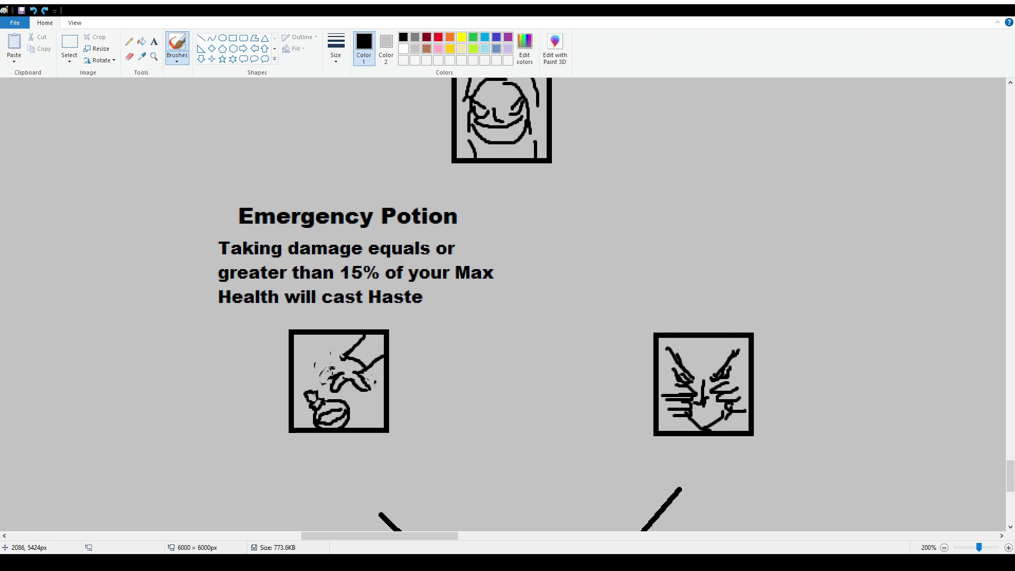
key("ctrl+z")
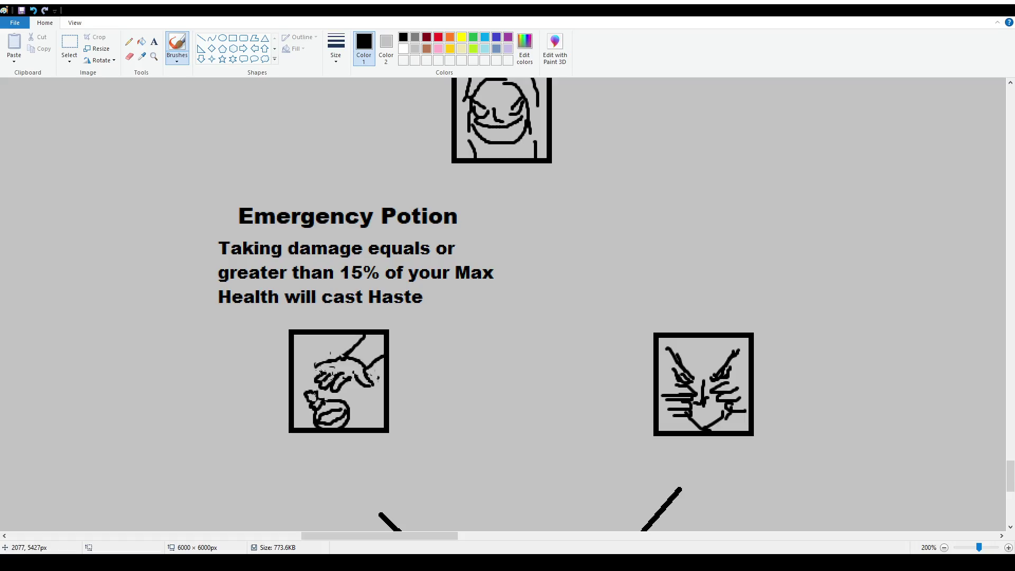
left_click_drag(317, 370, 315, 365)
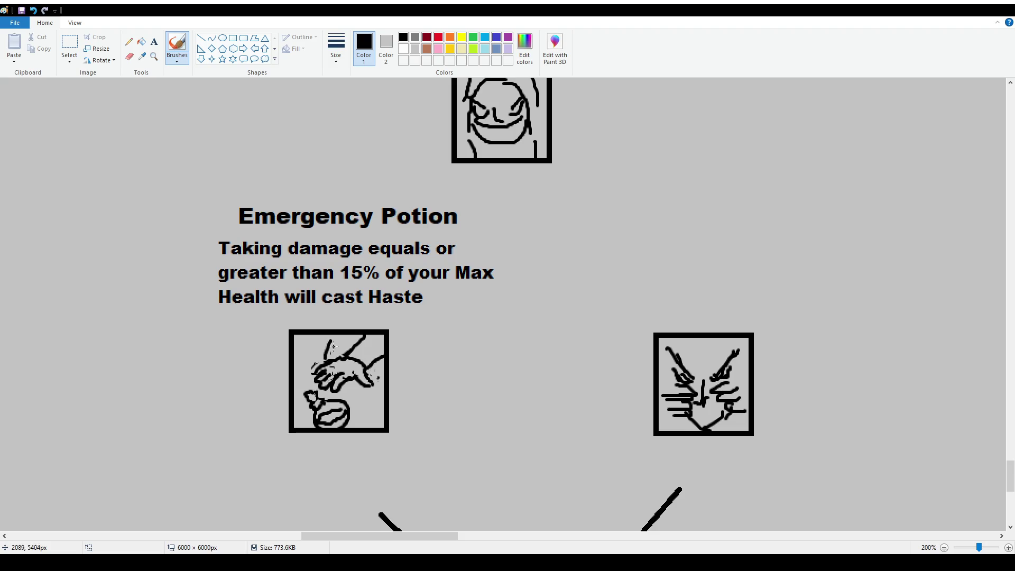
mouse_move(351, 337)
left_mouse_down()
mouse_move(348, 356)
mouse_move(330, 343)
left_mouse_up()
mouse_move(374, 377)
left_mouse_down()
mouse_move(381, 365)
mouse_move(361, 333)
left_mouse_up()
key("ctrl+z")
Zoom back to 100% and save the drawing with Ctrl+S
scroll(290, 404, "down", 1, "ctrl")
scroll(176, 275, "up", 2)
scroll(175, 274, "left", 5)
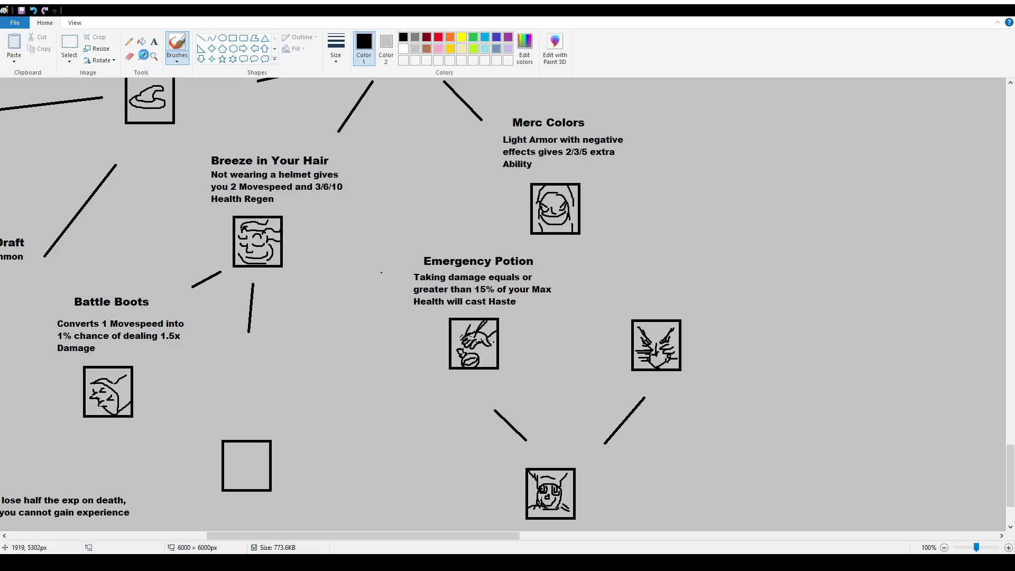
key("ctrl+s")
Zoom out to 50% to view the whole trait tree, undoing two trial loops
left_click_drag(499, 534, 449, 535)
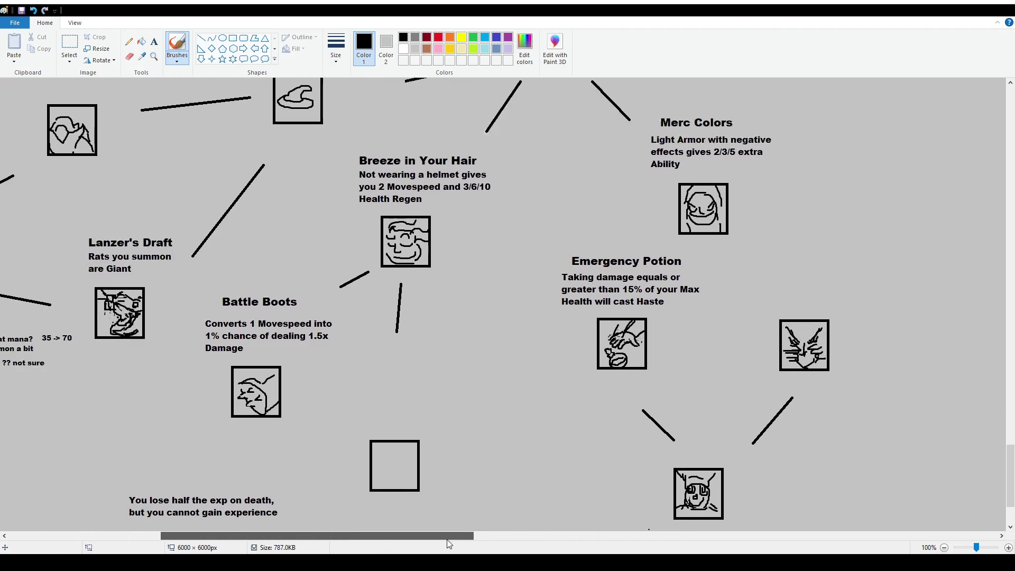
scroll(407, 337, "down", 3)
scroll(351, 381, "up", 3)
mouse_move(260, 275)
left_mouse_down()
mouse_move(253, 279)
mouse_move(458, 353)
mouse_move(253, 318)
left_mouse_up()
scroll(596, 372, "down", 3)
scroll(596, 372, "up", 3)
key("ctrl+z")
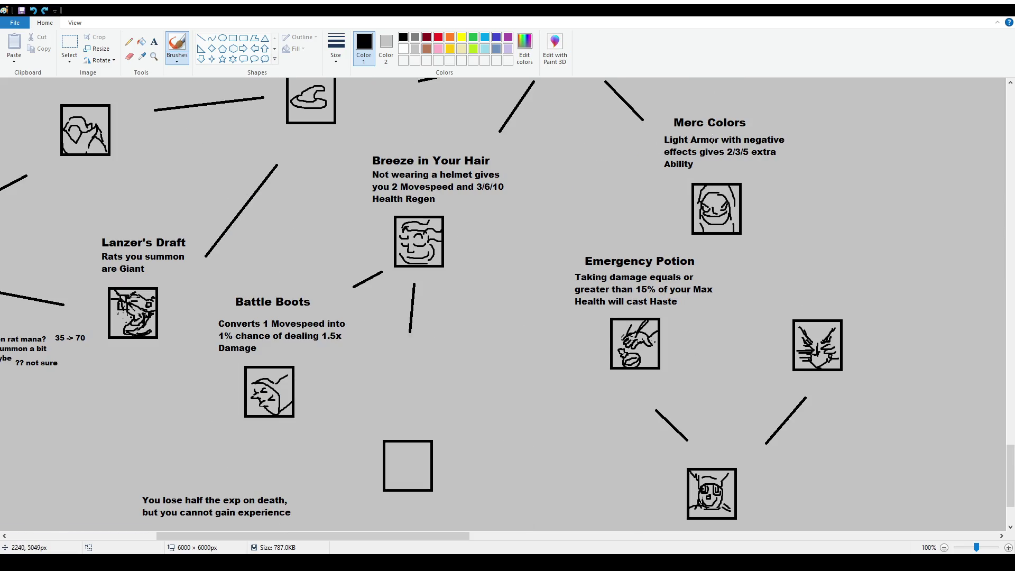
scroll(712, 138, "down", 1, "ctrl")
mouse_move(340, 243)
left_mouse_down()
mouse_move(314, 296)
mouse_move(291, 454)
mouse_move(445, 350)
mouse_move(345, 251)
left_mouse_up()
key("ctrl+z")
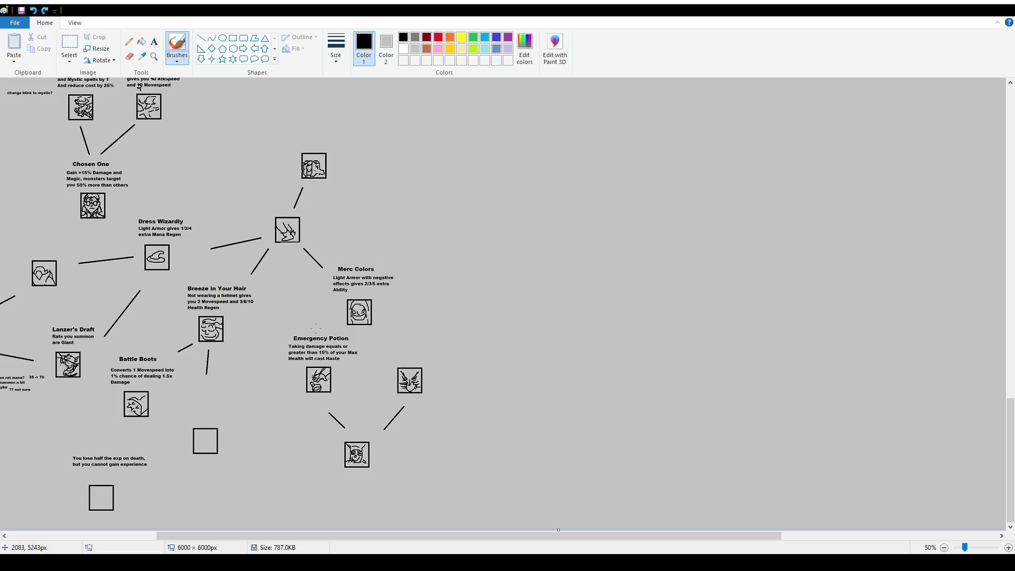
mouse_move(305, 327)
left_mouse_down()
mouse_move(284, 362)
mouse_move(397, 407)
mouse_move(444, 353)
mouse_move(315, 331)
left_mouse_up()
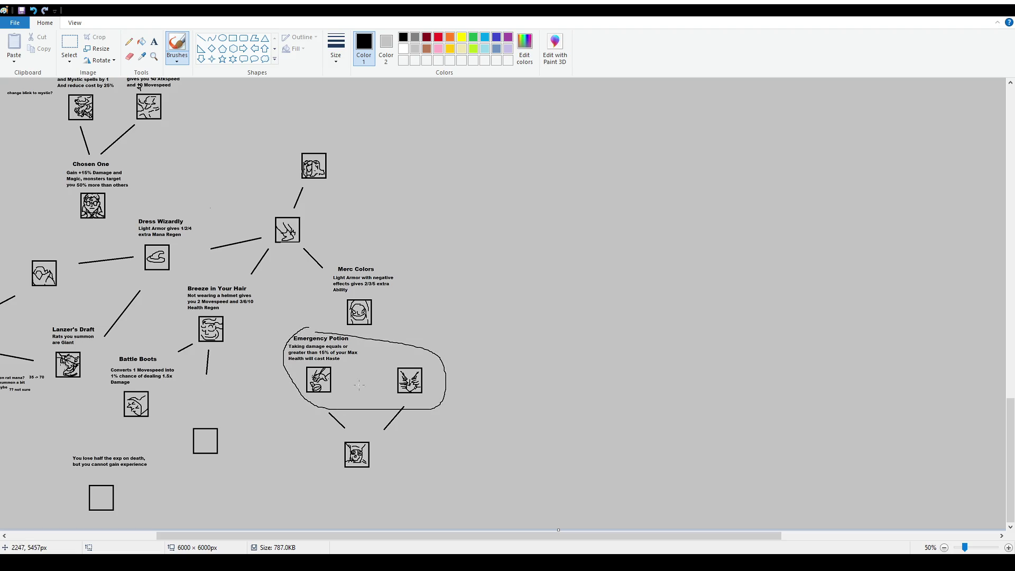
key("ctrl+z")
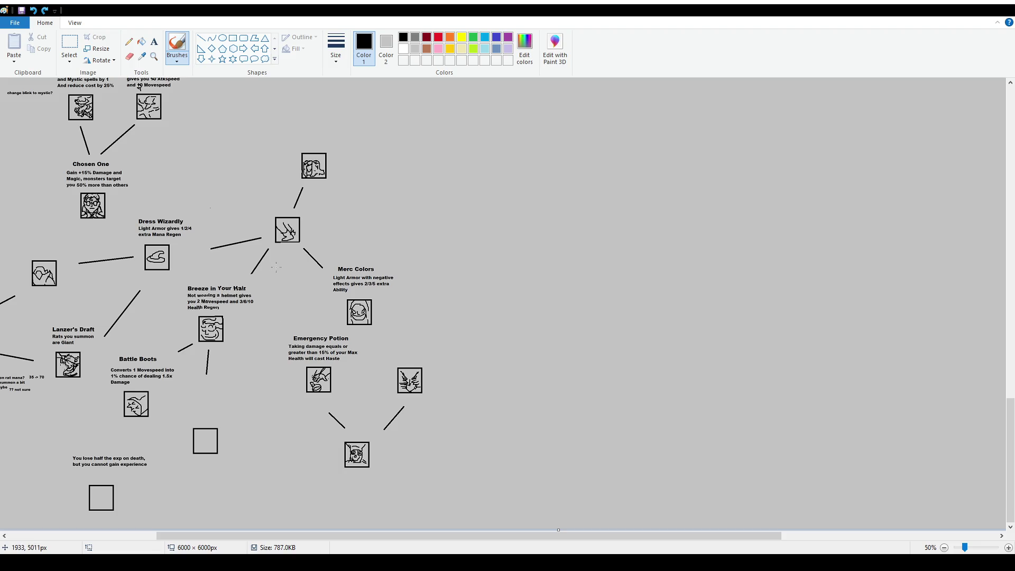
mouse_move(264, 290)
left_mouse_down()
mouse_move(244, 328)
mouse_move(222, 467)
mouse_move(68, 528)
mouse_move(143, 296)
mouse_move(296, 219)
left_mouse_up()
key("ctrl+z")
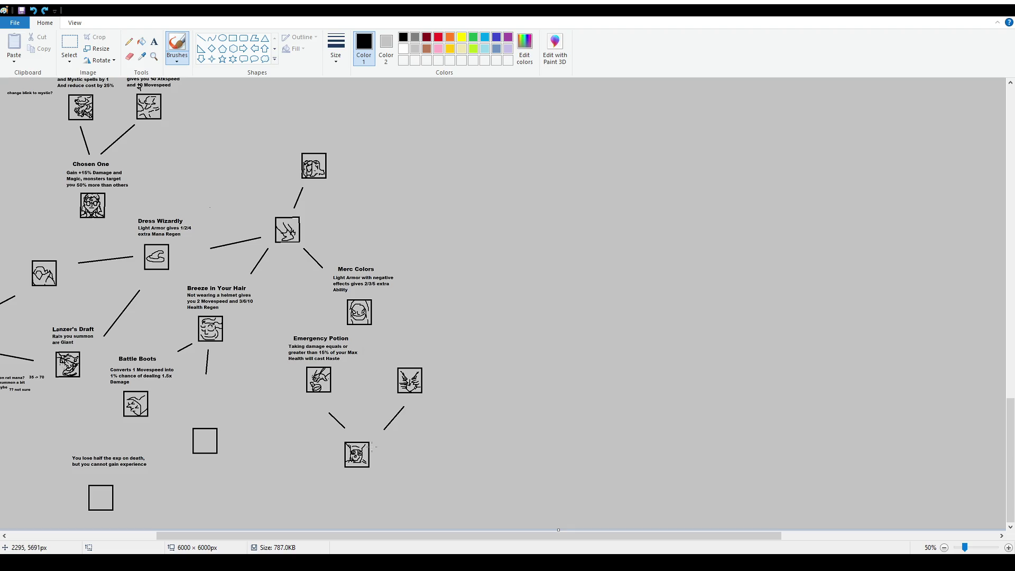
left_click_drag(391, 309, 388, 332)
key("ctrl+z")
scroll(414, 341, "up", 1)
scroll(797, 400, "down", 5)
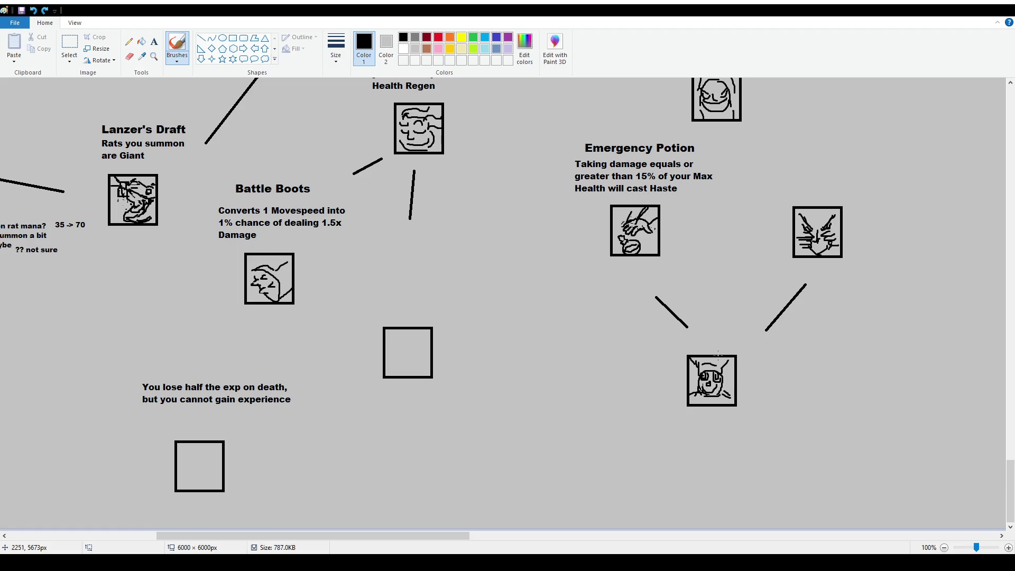
Draw straight connector lines from Merc Colors to the node below-right and toward Emergency Potion
scroll(840, 231, "up", 2)
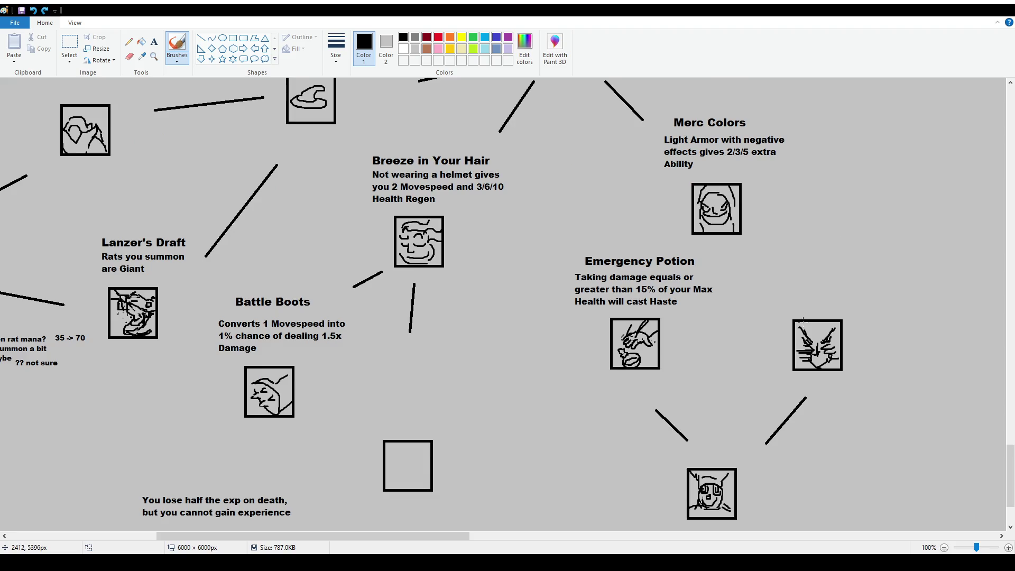
left_click(201, 38)
left_click_drag(760, 243, 785, 285)
left_click_drag(686, 240, 674, 252)
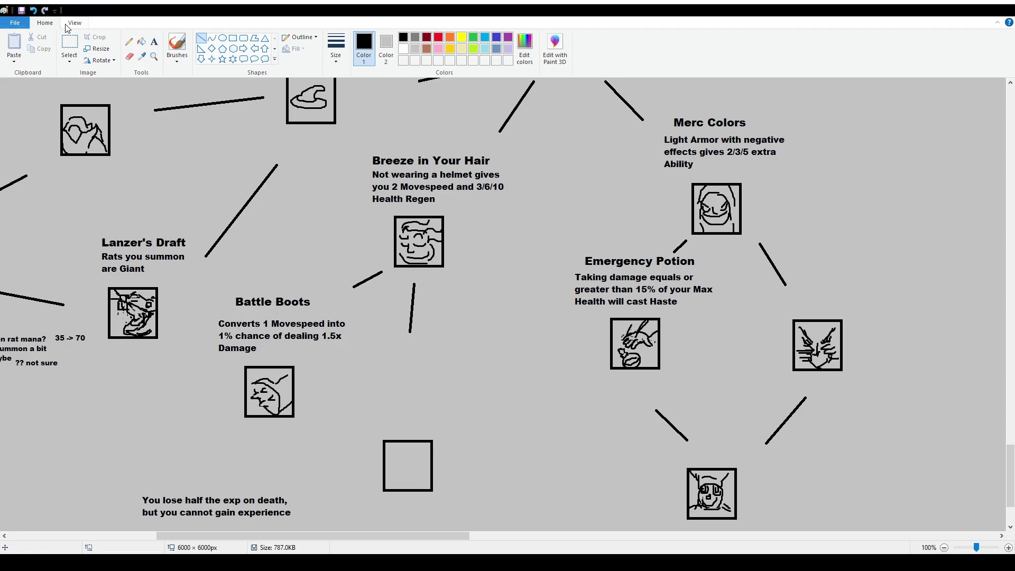
Shift the Battle Boots title slightly with a rectangular selection
left_click(153, 41)
left_click(69, 45)
mouse_move(226, 276)
left_mouse_down()
mouse_move(321, 308)
mouse_move(315, 299)
left_mouse_up()
left_click(346, 386)
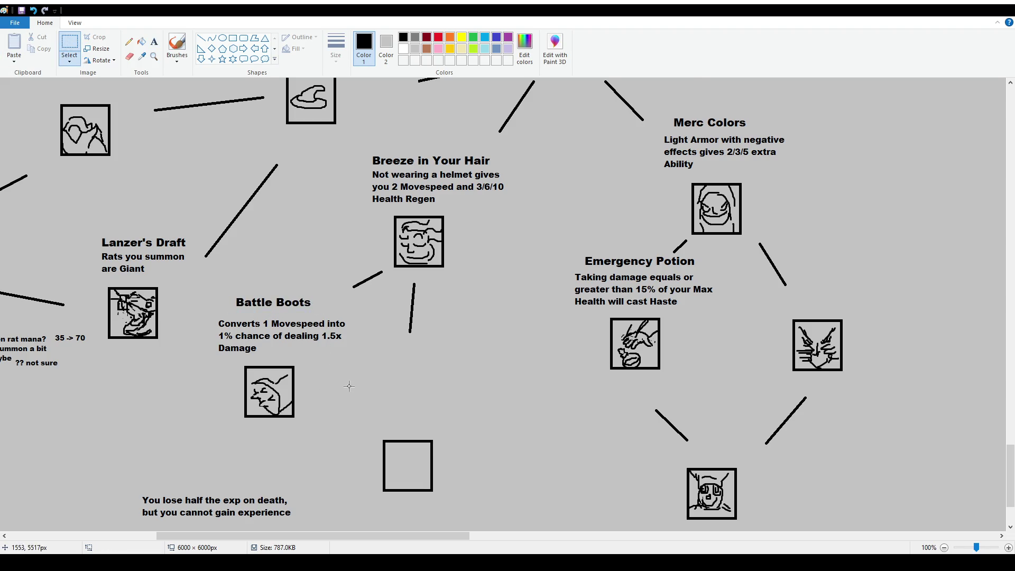
Delete the 'You lose half the exp on death' note above the lower empty box
scroll(347, 386, "down", 4)
mouse_move(124, 367)
left_mouse_down()
mouse_move(159, 396)
mouse_move(276, 421)
mouse_move(299, 414)
left_mouse_up()
key("Delete")
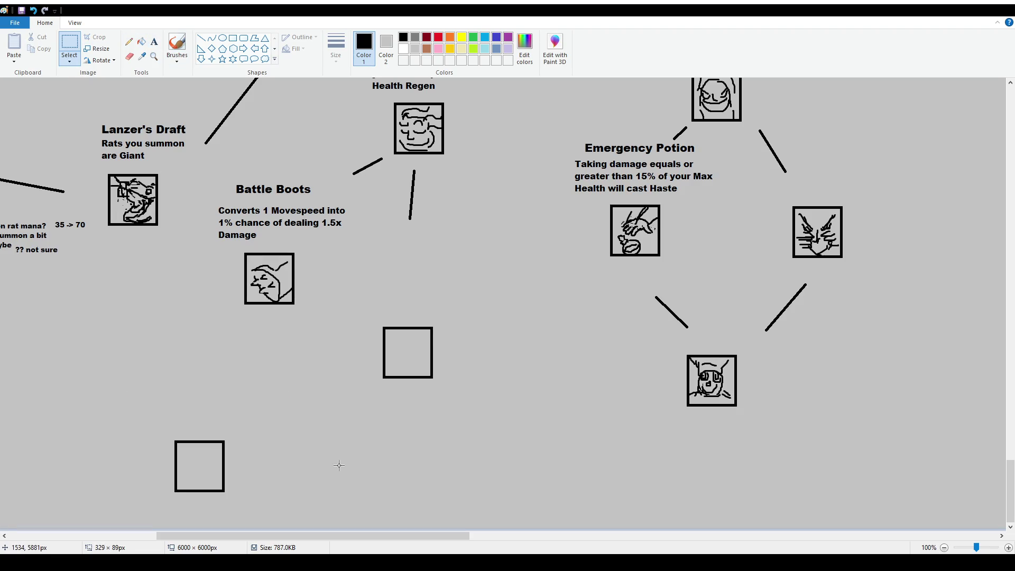
left_click(154, 41)
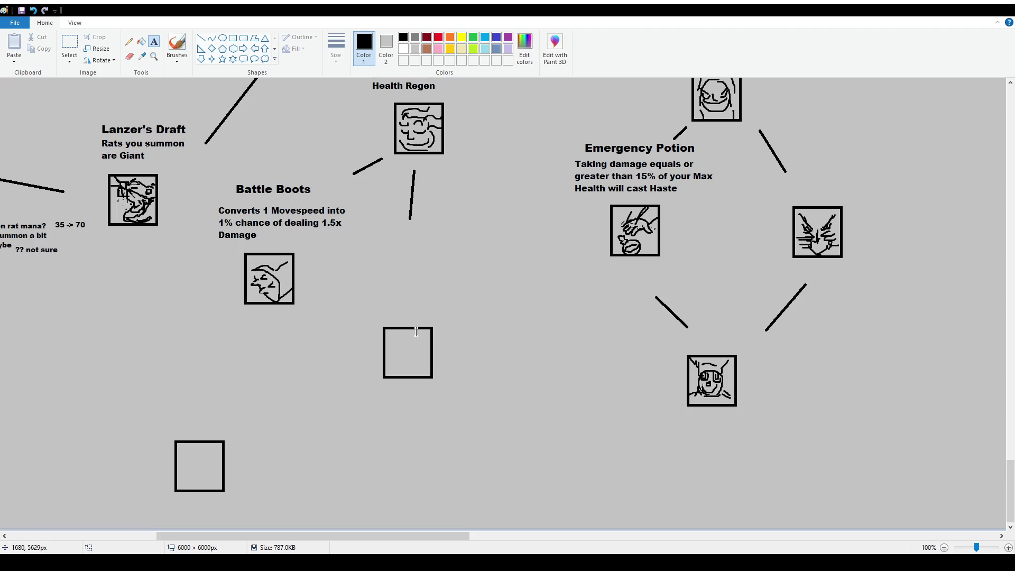
scroll(312, 253, "down", 1, "ctrl")
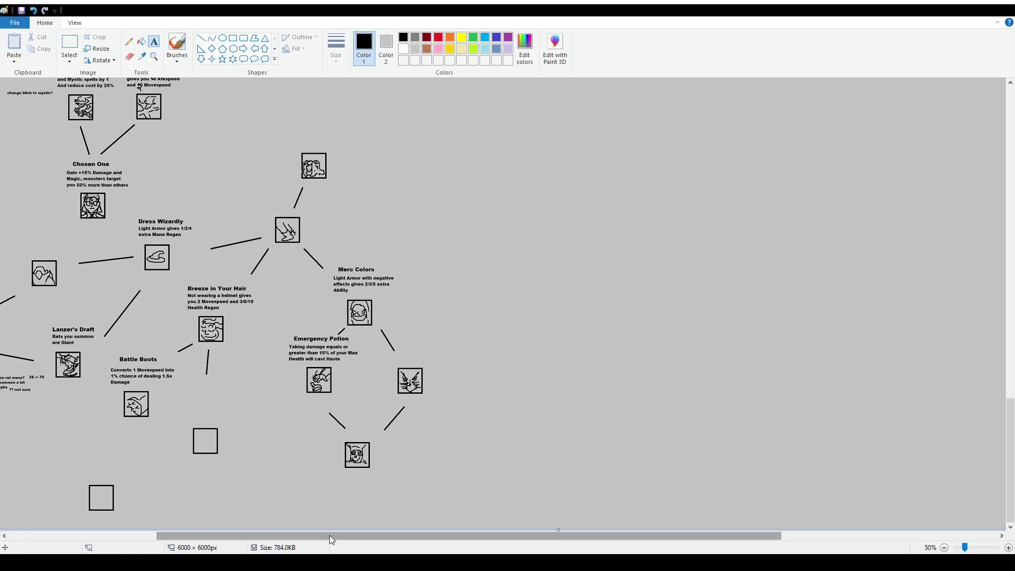
scroll(328, 535, "left", 3)
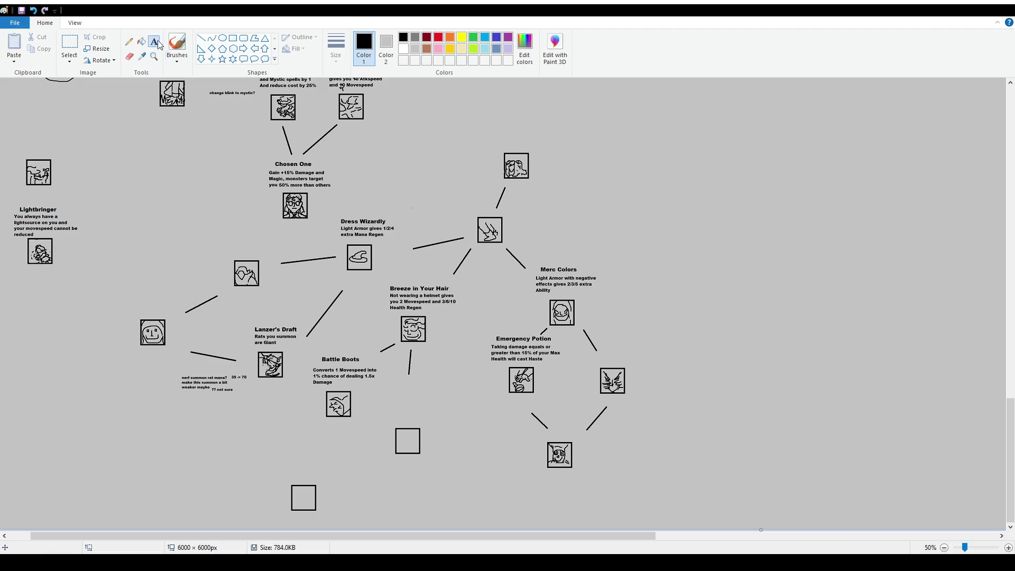
left_click(177, 45)
mouse_move(445, 387)
left_mouse_down()
mouse_move(483, 382)
mouse_move(441, 393)
left_mouse_up()
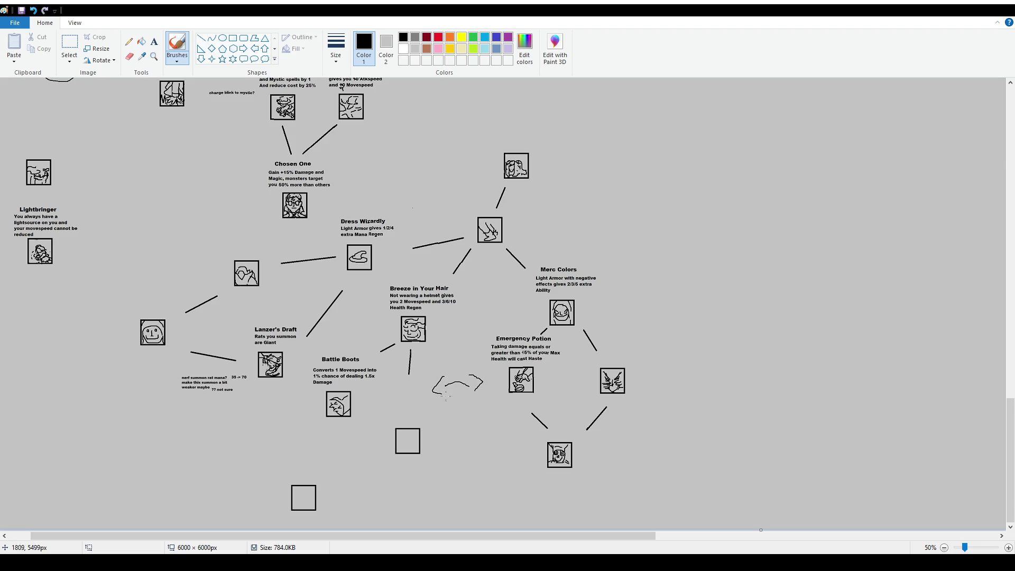
key("ctrl+z")
key("ctrl+z")
key("ctrl+z")
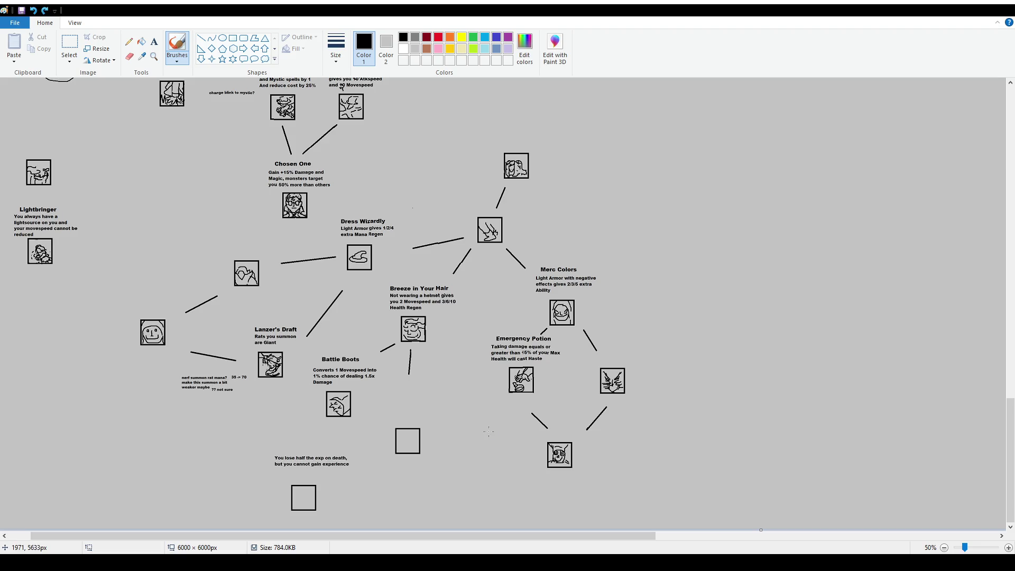
key("ctrl+z")
left_click_drag(411, 357, 429, 370)
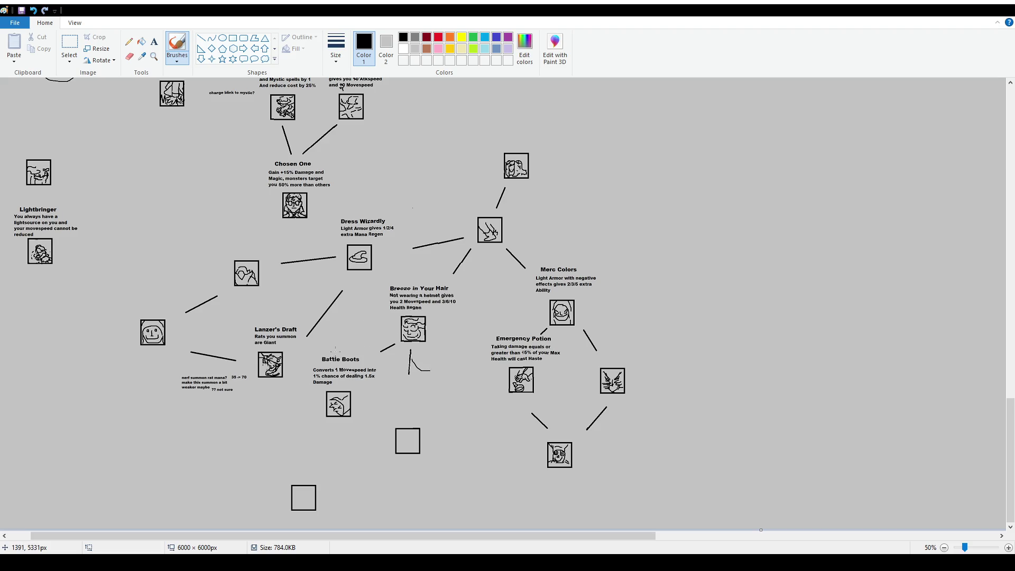
key("ctrl+z")
mouse_move(327, 350)
left_mouse_down()
mouse_move(312, 391)
mouse_move(390, 389)
mouse_move(319, 349)
left_mouse_up()
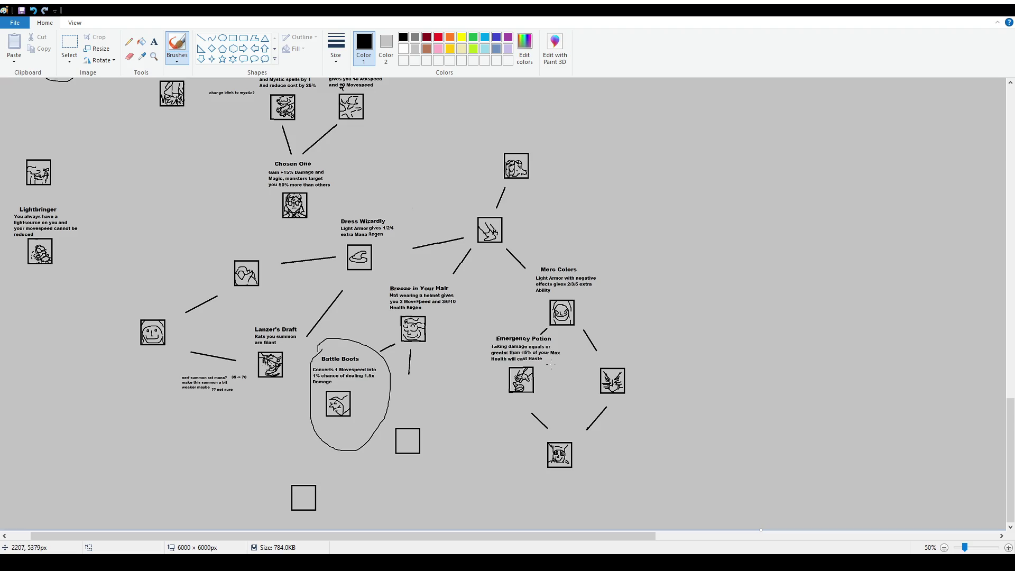
key("ctrl+z")
mouse_move(491, 329)
left_mouse_down()
mouse_move(473, 383)
mouse_move(632, 333)
mouse_move(485, 321)
left_mouse_up()
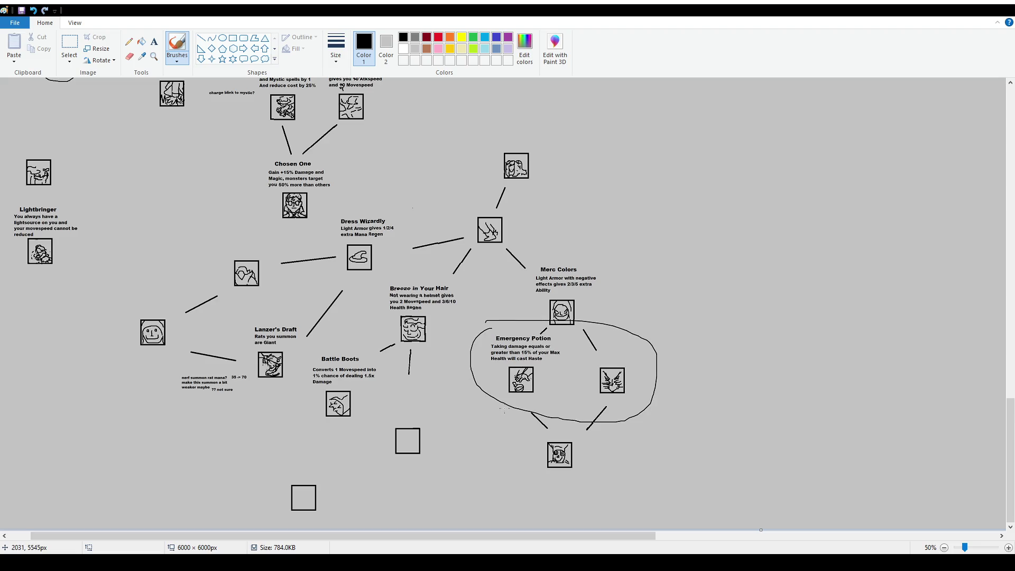
key("ctrl+z")
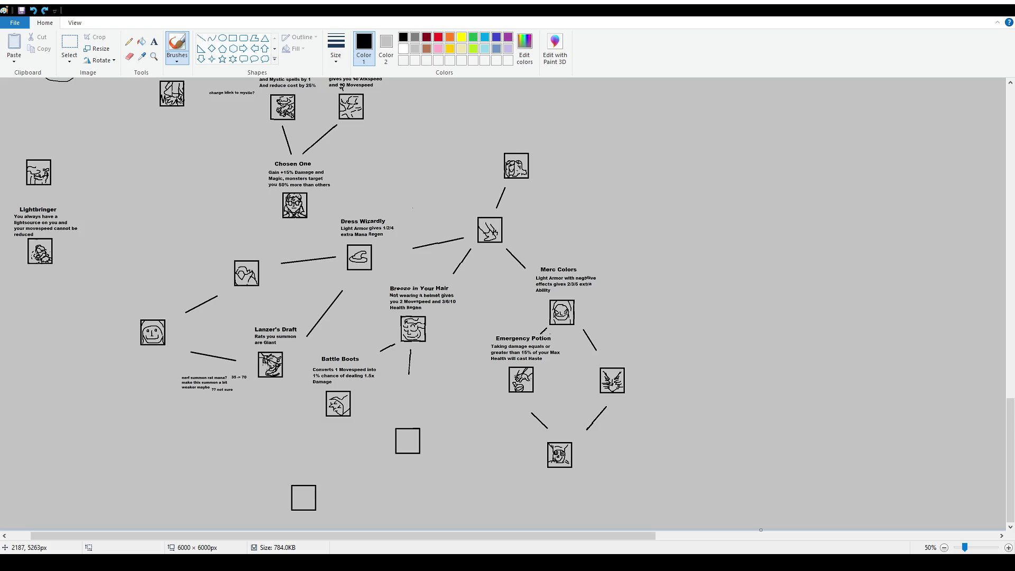
mouse_move(493, 329)
left_mouse_down()
mouse_move(505, 445)
mouse_move(592, 469)
mouse_move(646, 320)
mouse_move(518, 249)
mouse_move(481, 337)
left_mouse_up()
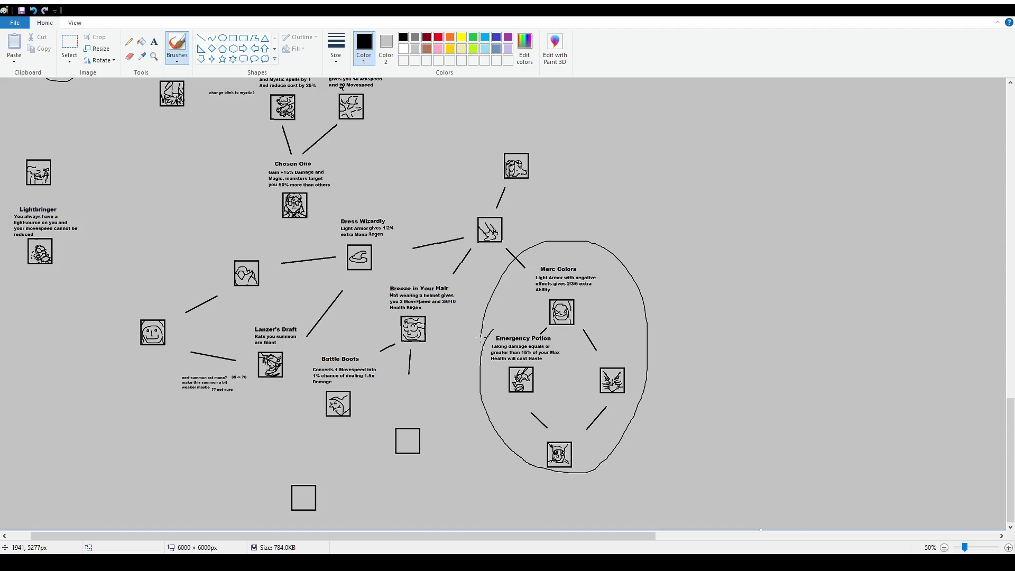
key("ctrl+z")
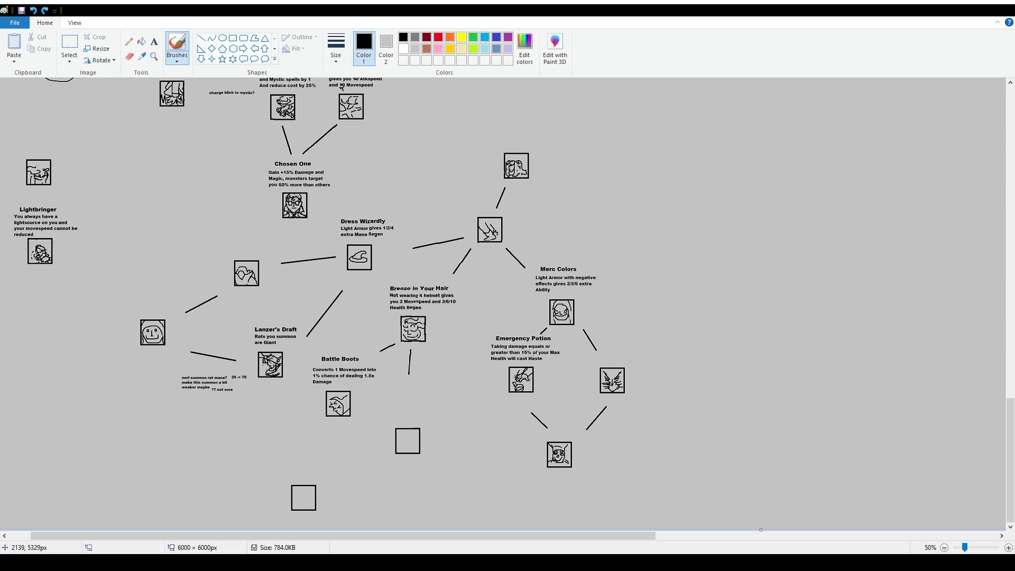
Zoom to 100% and move the Emergency Potion heading, description and icon slightly lower
scroll(675, 395, "up", 1)
scroll(676, 395, "down", 5)
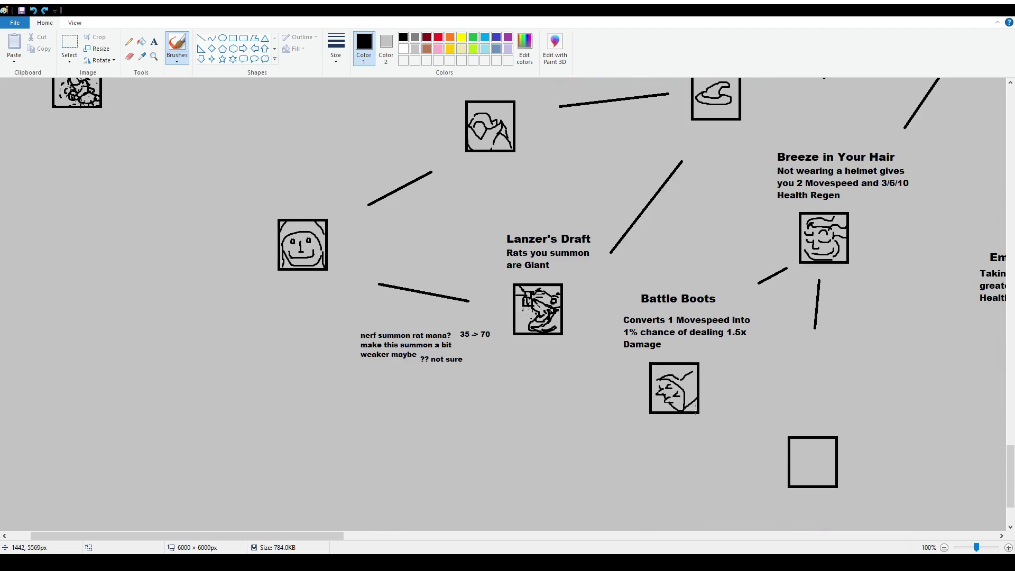
left_click_drag(349, 535, 483, 538)
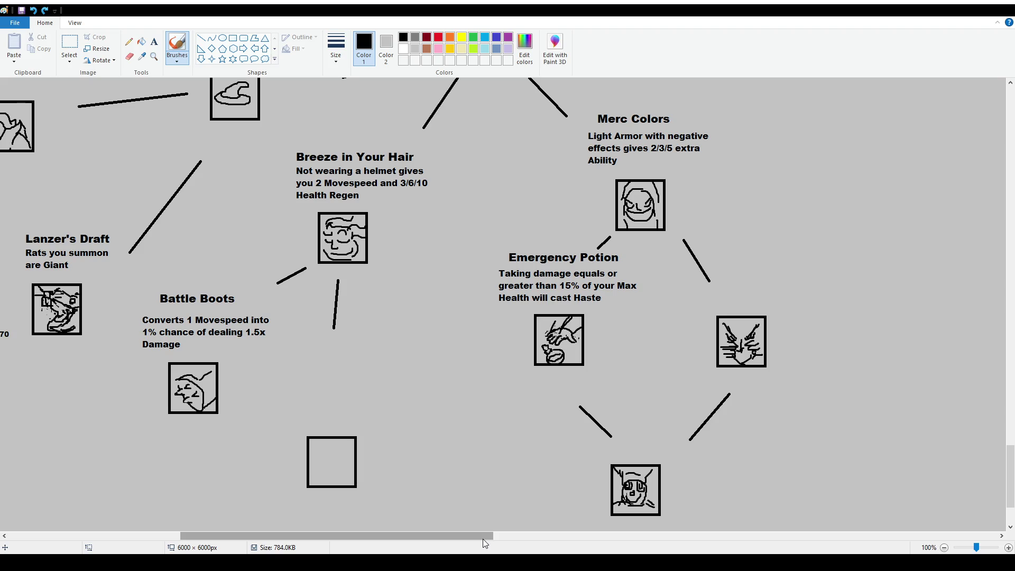
left_click(69, 45)
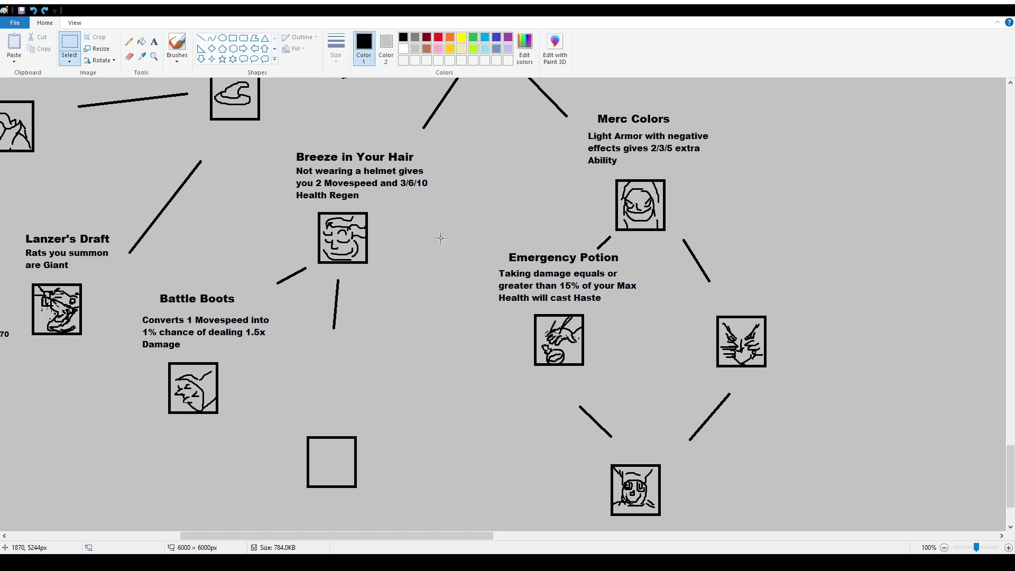
mouse_move(478, 250)
left_mouse_down()
mouse_move(636, 327)
mouse_move(658, 379)
mouse_move(641, 360)
left_mouse_up()
left_click(180, 45)
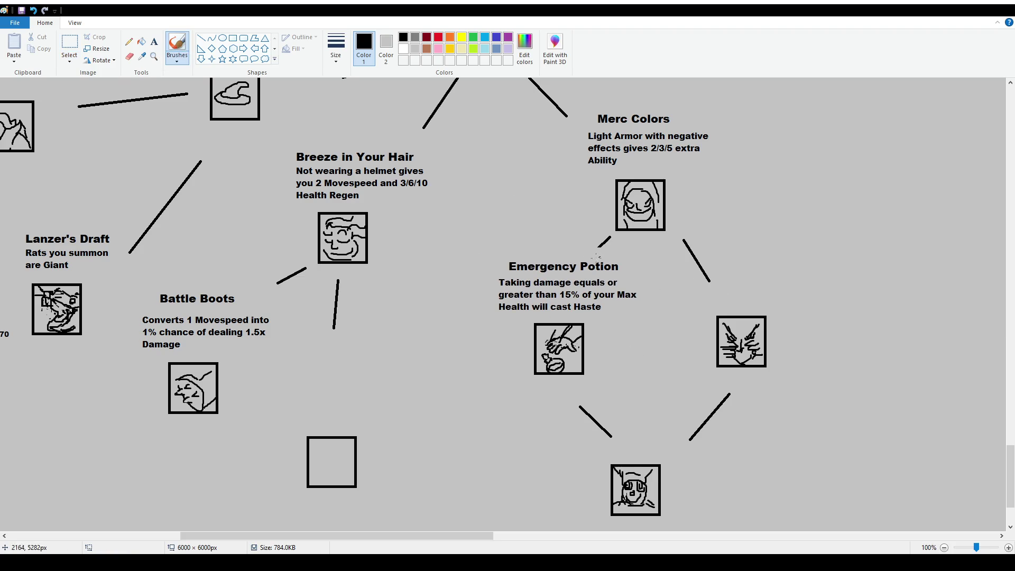
Extend the connector line from Merc Colors' icon down to the Emergency Potion block
left_click_drag(593, 254, 599, 247)
scroll(407, 361, "down", 2)
left_click(69, 44)
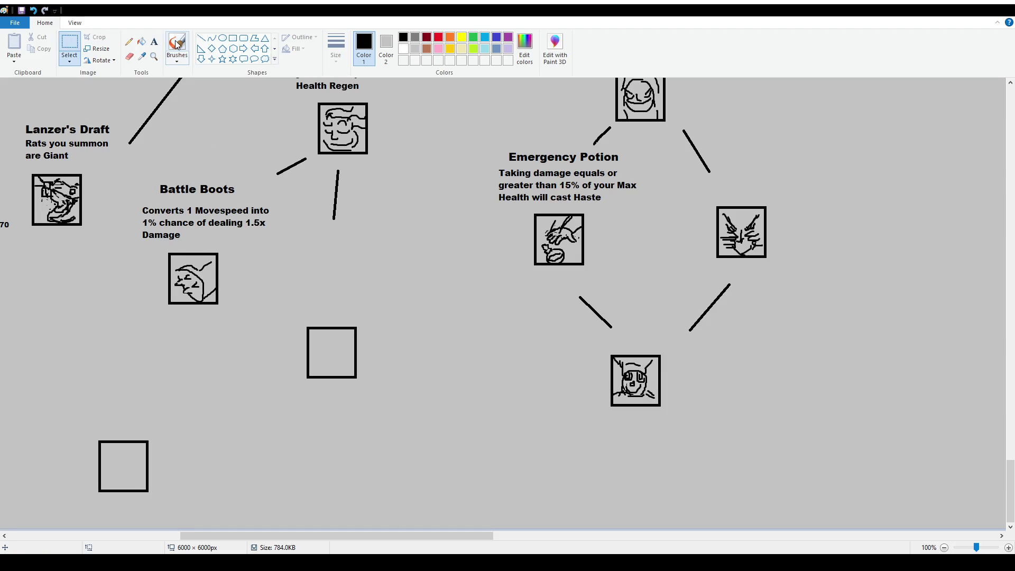
left_click(154, 41)
Add a size-16 'Seldom Feet' title over the empty square below Breeze in Your Hair
left_click_drag(275, 251, 413, 319)
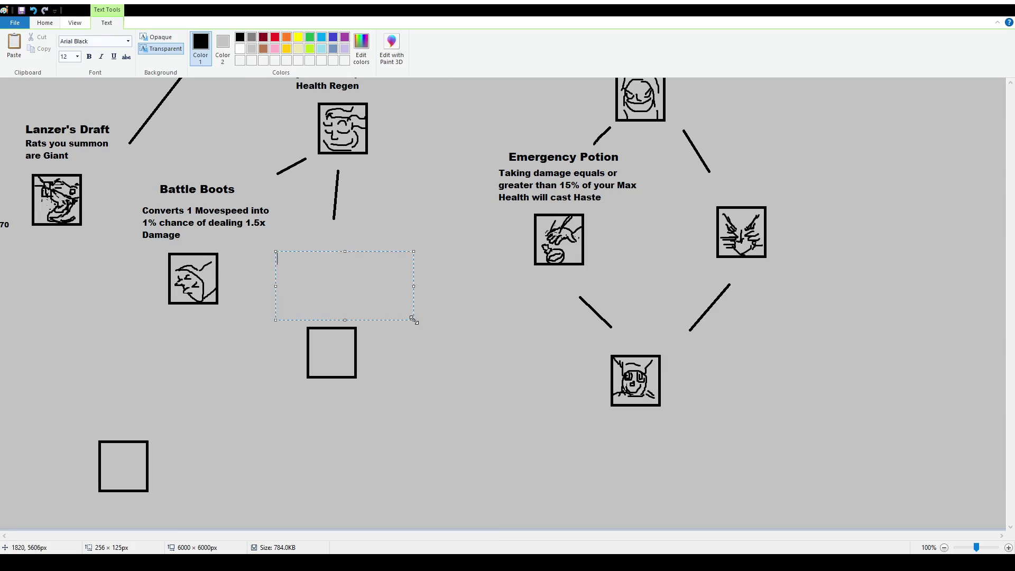
left_click(71, 57)
type("16")
left_click(295, 269)
type("Seldom ")
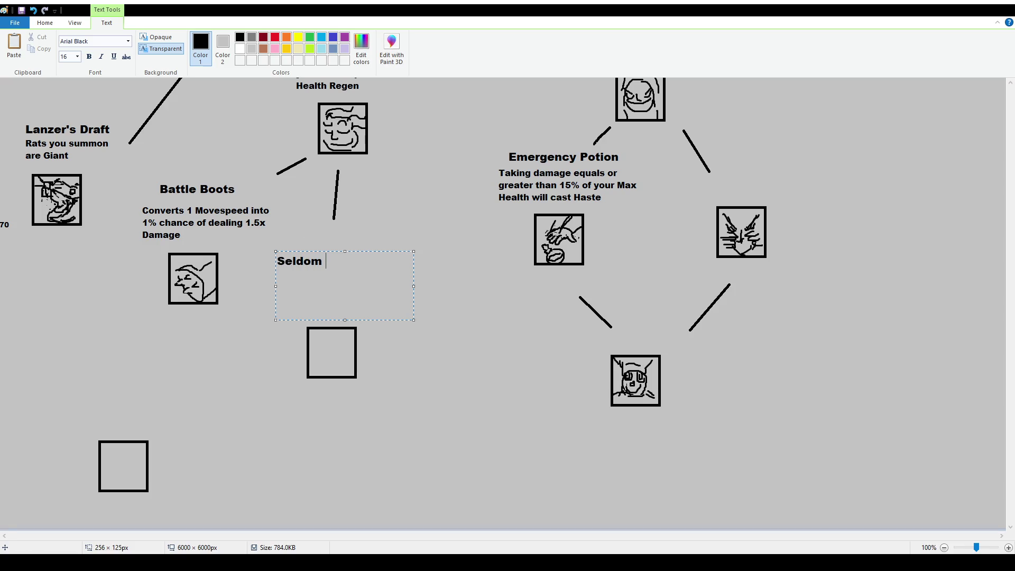
type("Feet")
left_click_drag(372, 250, 391, 261)
left_click(371, 214)
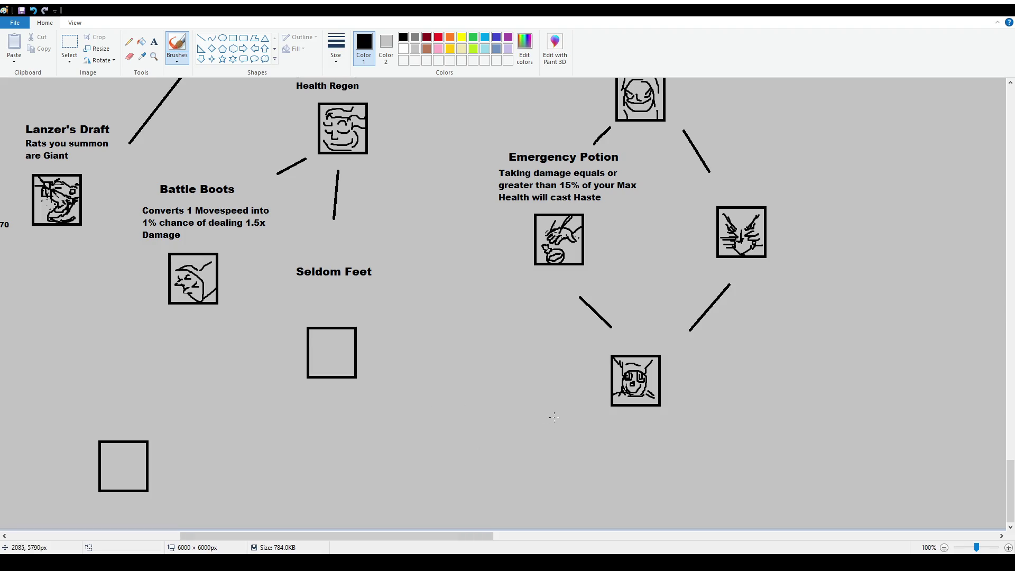
Sketch the foot's toes, heel and leg inside the Seldom Feet square
scroll(548, 417, "up", 1, "ctrl")
scroll(601, 435, "down", 2)
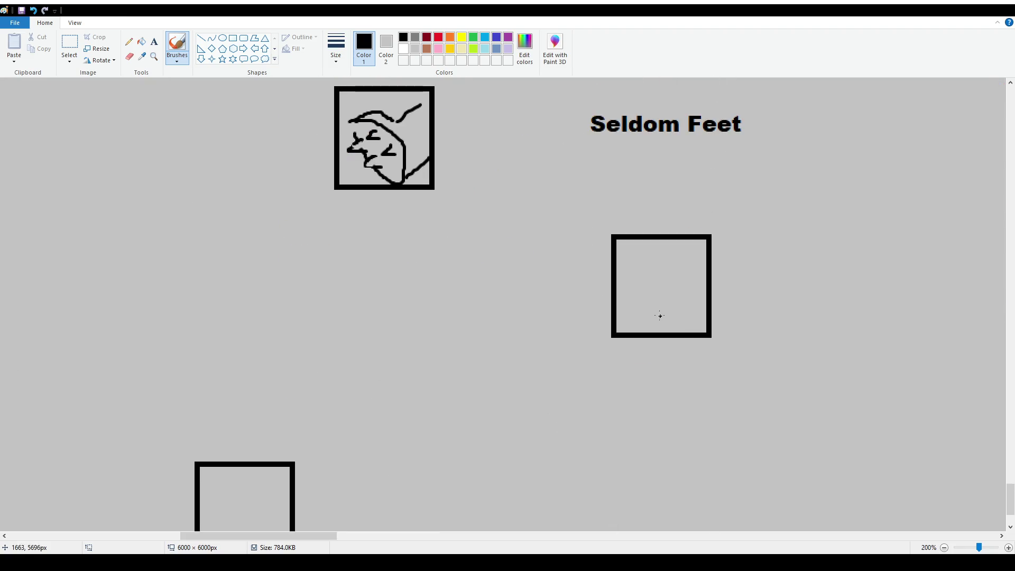
mouse_move(657, 311)
left_mouse_down()
mouse_move(668, 323)
mouse_move(674, 310)
mouse_move(646, 313)
mouse_move(654, 322)
mouse_move(626, 298)
mouse_move(632, 303)
left_mouse_up()
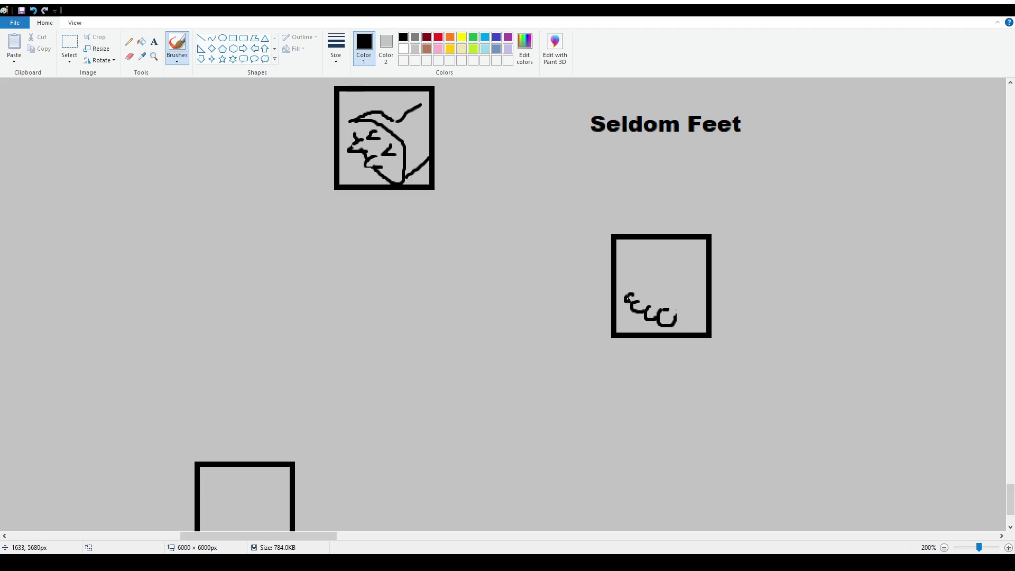
key("ctrl+z")
mouse_move(637, 301)
left_mouse_down()
mouse_move(643, 317)
mouse_move(631, 310)
mouse_move(636, 297)
mouse_move(667, 281)
mouse_move(697, 302)
mouse_move(701, 293)
mouse_move(703, 277)
mouse_move(665, 267)
mouse_move(654, 241)
left_mouse_up()
left_click_drag(696, 240, 703, 274)
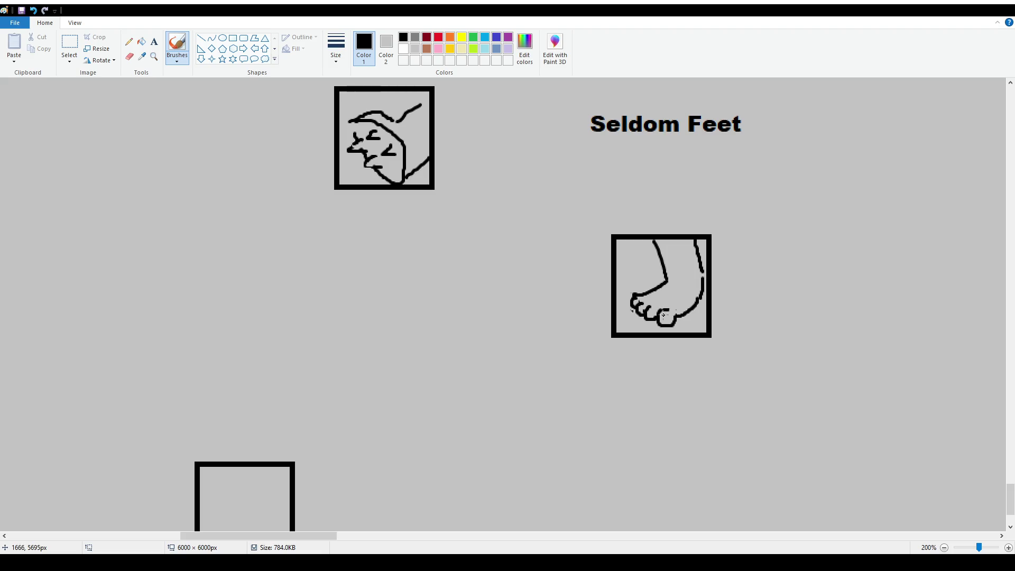
left_click_drag(662, 313, 642, 307)
Add detail marks among the toes and outline the foot's right edge
left_click(671, 288)
left_click(682, 287)
mouse_move(681, 291)
left_mouse_down()
mouse_move(667, 292)
mouse_move(677, 279)
left_mouse_up()
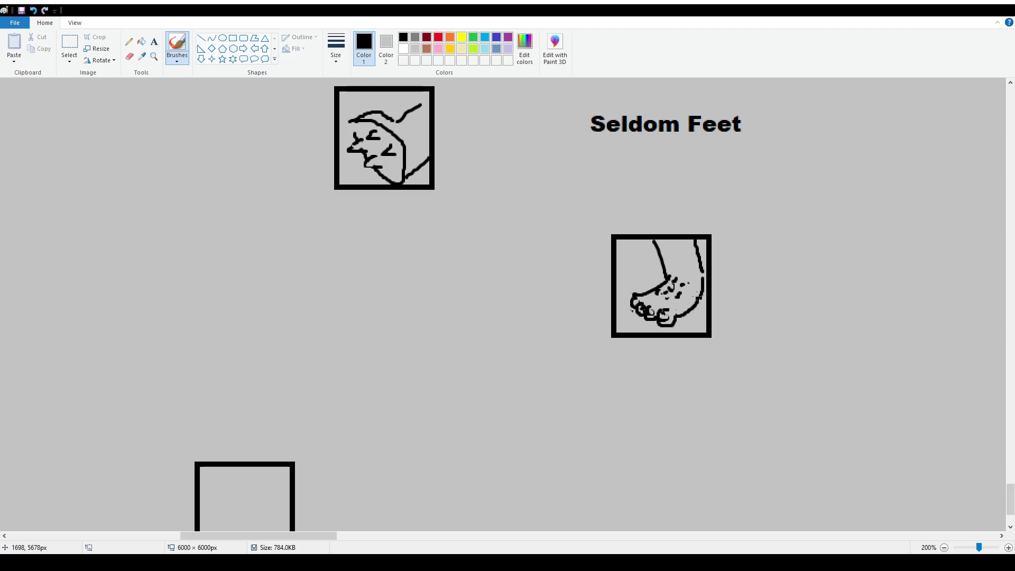
mouse_move(684, 321)
left_mouse_down()
mouse_move(687, 303)
mouse_move(696, 313)
left_mouse_up()
left_click_drag(641, 294, 652, 289)
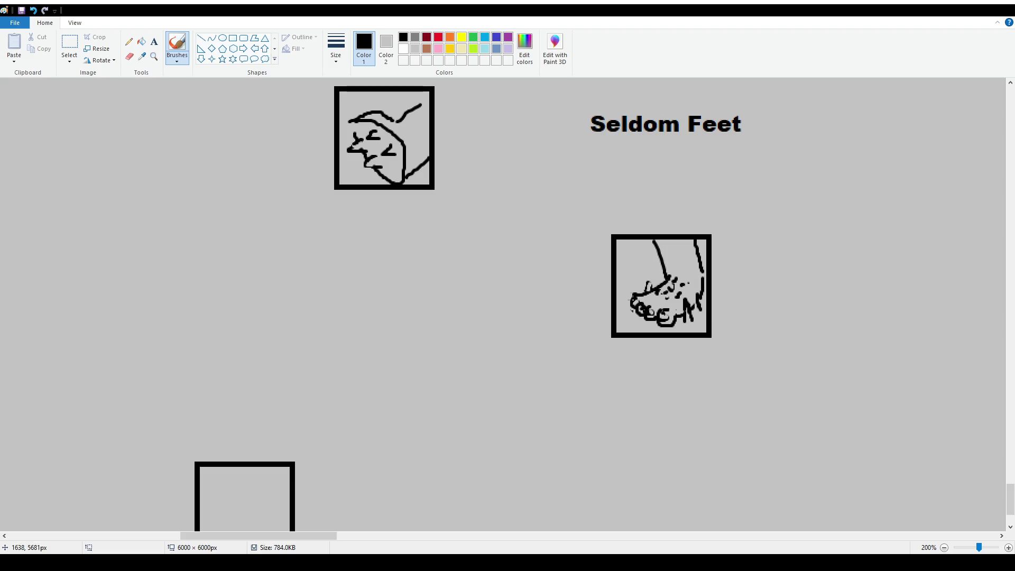
left_click_drag(660, 284, 663, 272)
left_click_drag(672, 326, 678, 333)
left_click_drag(702, 267, 709, 316)
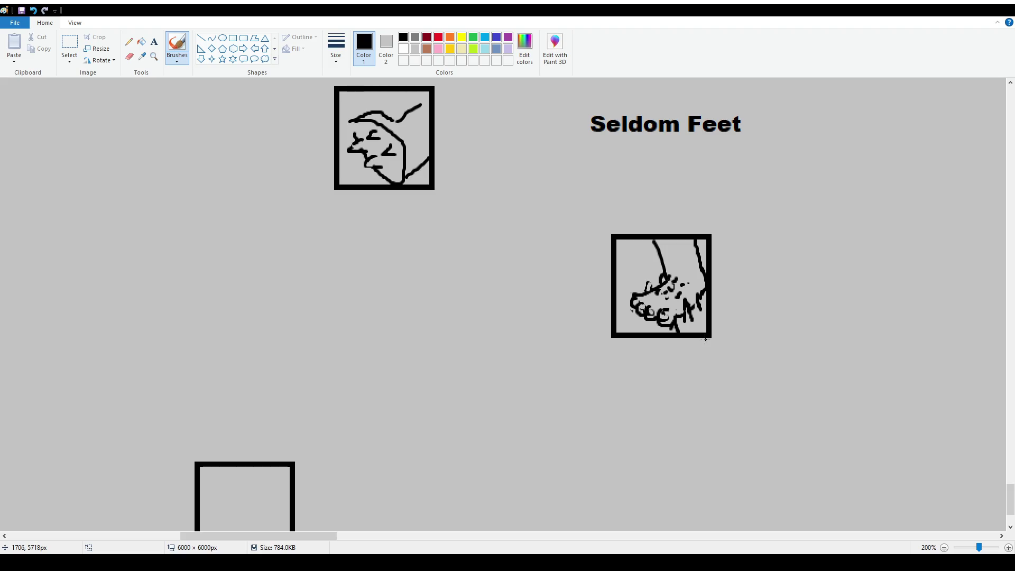
scroll(597, 300, "down", 1, "ctrl")
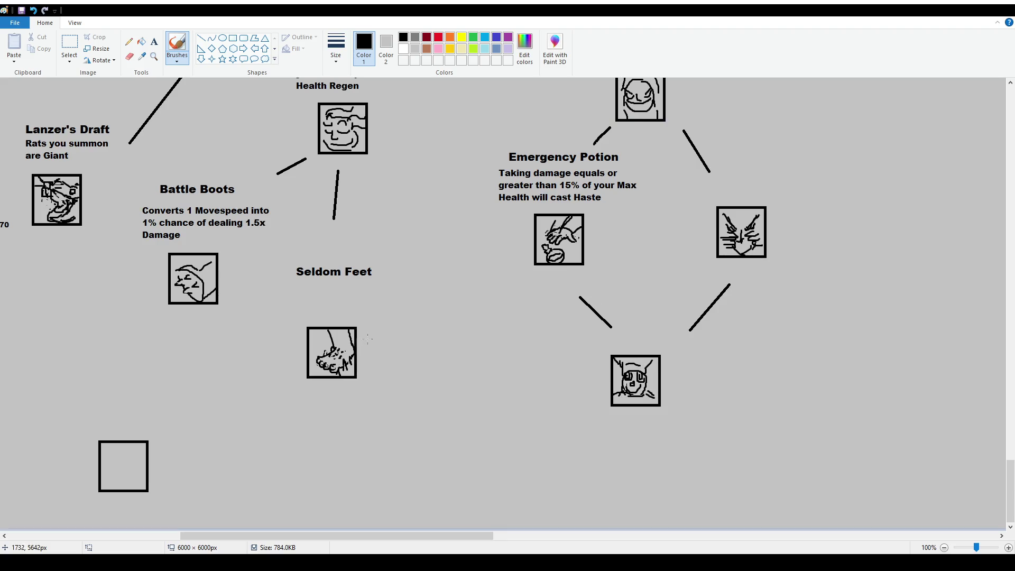
scroll(352, 384, "up", 1)
scroll(613, 437, "down", 2)
scroll(682, 375, "up", 1, "ctrl")
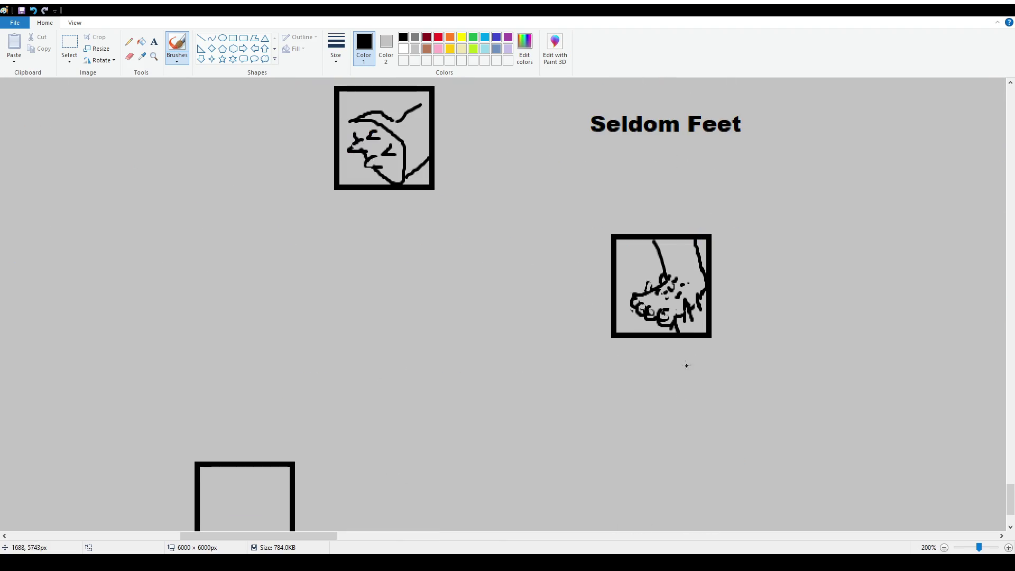
scroll(727, 324, "up", 2)
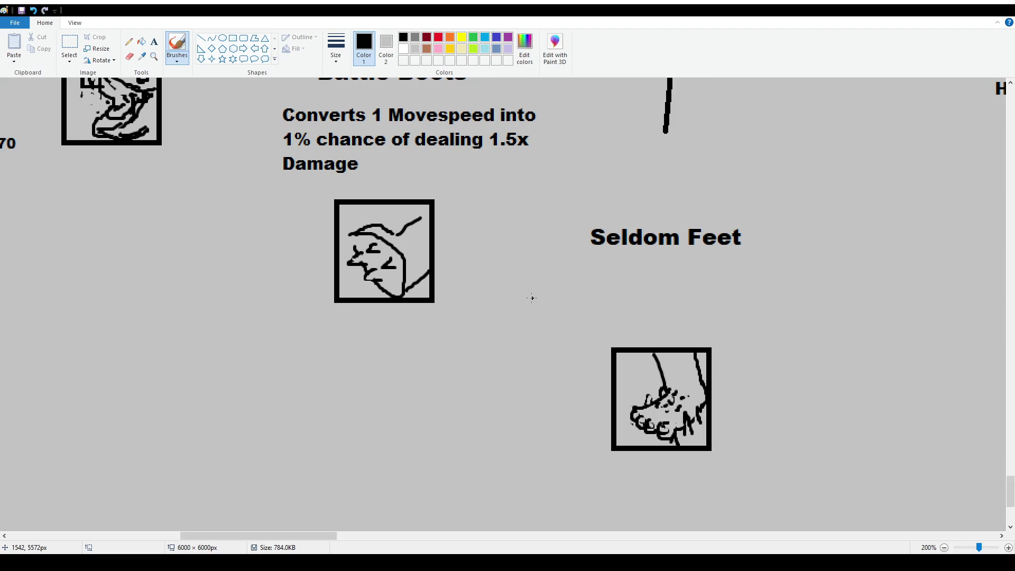
Add the size-12 description 'Not wearing boots gives you multiple stat boosts' under the Seldom Feet title
left_click(154, 42)
scroll(588, 272, "down", 1, "ctrl")
left_click_drag(289, 282, 414, 316)
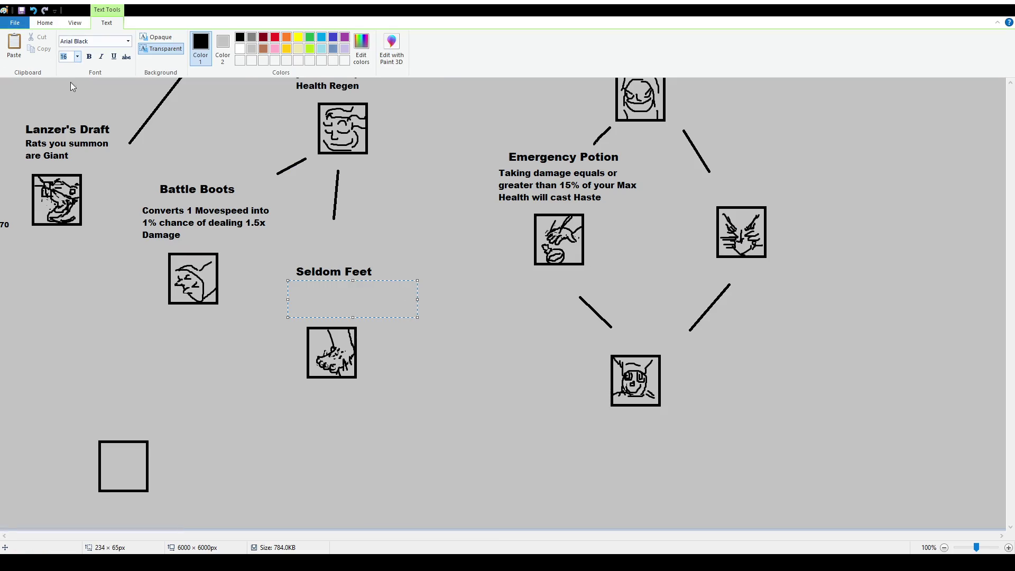
type("12")
type("Not wearing b")
type("oots")
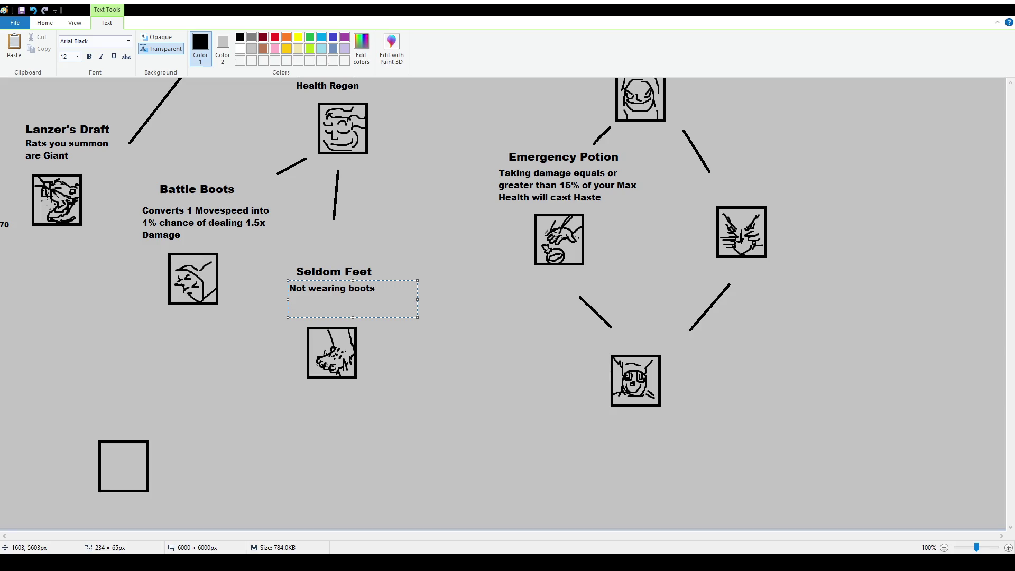
type("gives you multi")
type("ple stat boos")
type("ts")
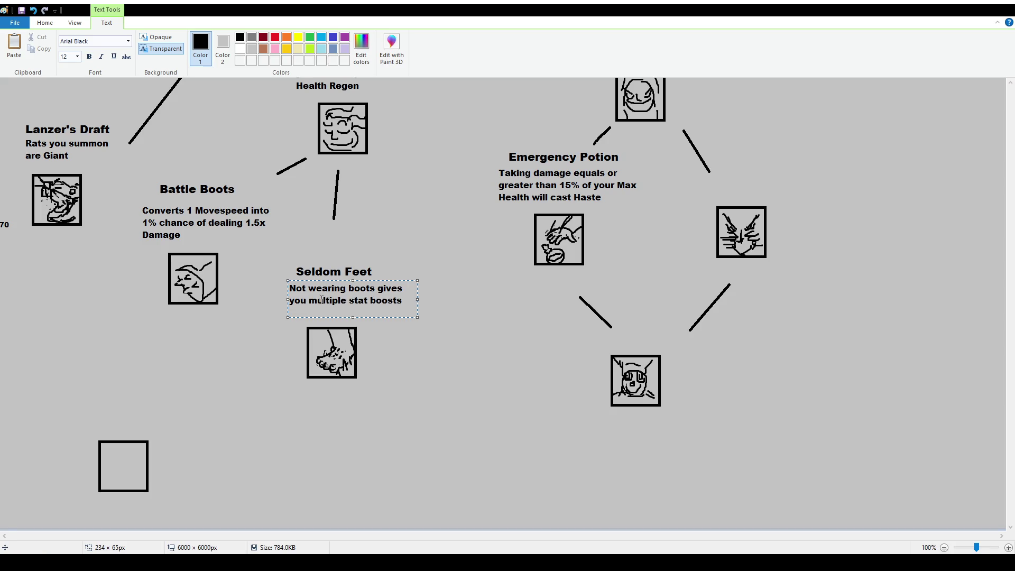
left_click(192, 297)
scroll(192, 297, "up", 4)
Nudge the Seldom Feet description and title slightly into a new position
scroll(366, 394, "left", 10)
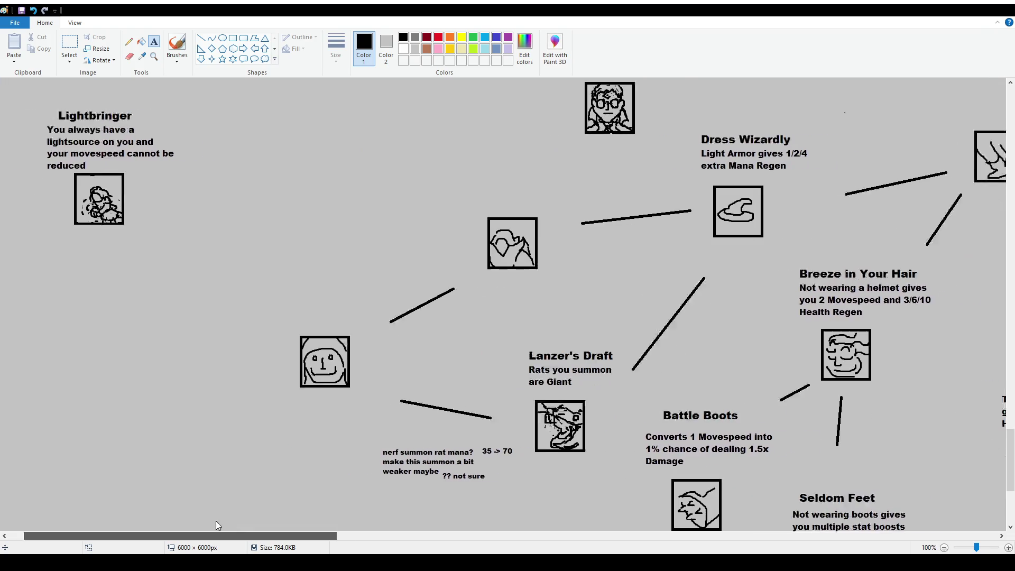
scroll(365, 395, "up", 8)
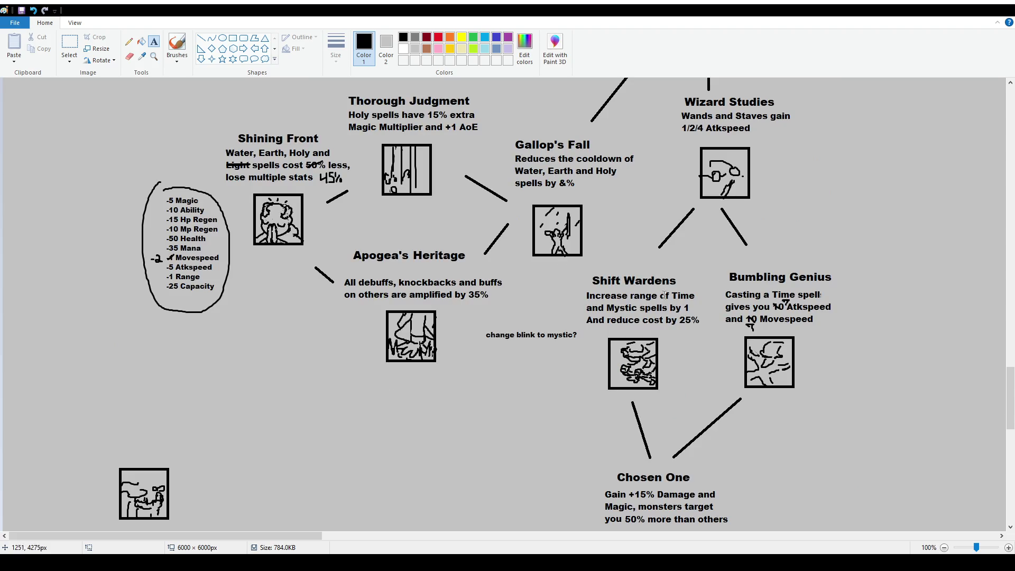
scroll(685, 289, "down", 10)
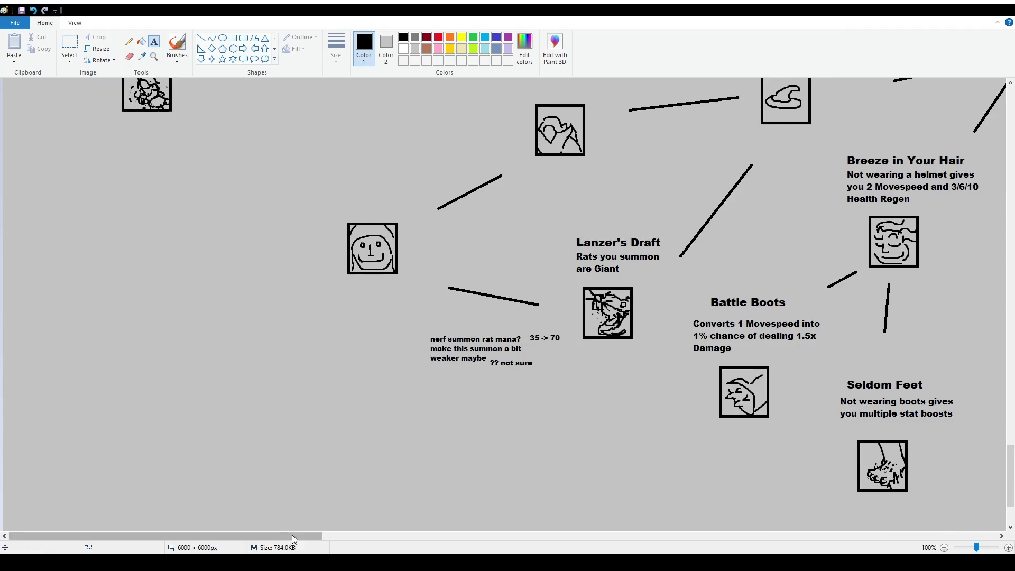
left_click_drag(212, 535, 338, 535)
scroll(522, 362, "down", 2)
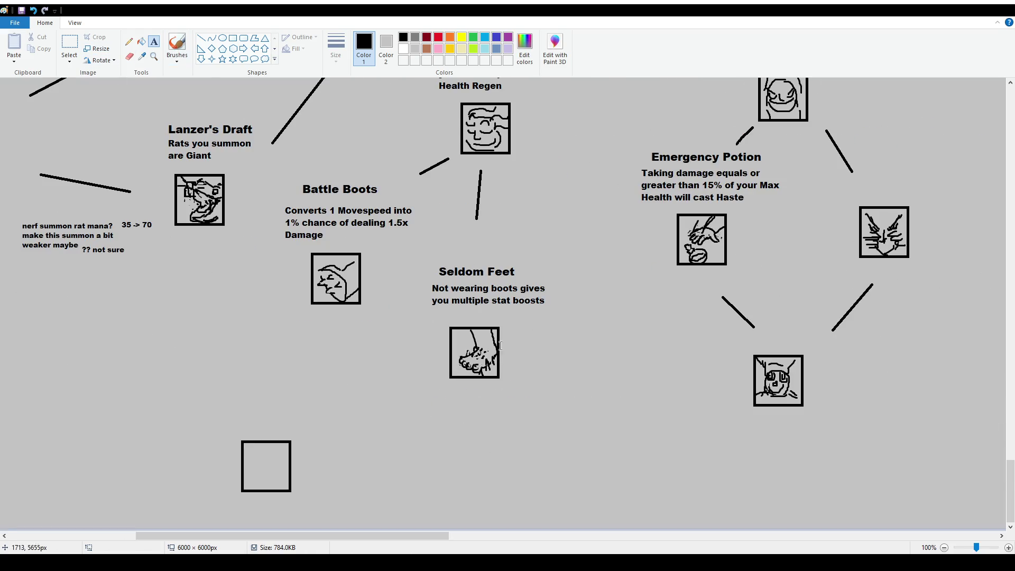
left_click(70, 48)
mouse_move(421, 278)
left_mouse_down()
mouse_move(569, 312)
mouse_move(535, 309)
left_mouse_up()
mouse_move(424, 260)
left_mouse_down()
mouse_move(546, 280)
mouse_move(533, 281)
left_mouse_up()
left_click(528, 289)
Darken the foot sketch in the Seldom Feet icon with the brush
left_click(154, 42)
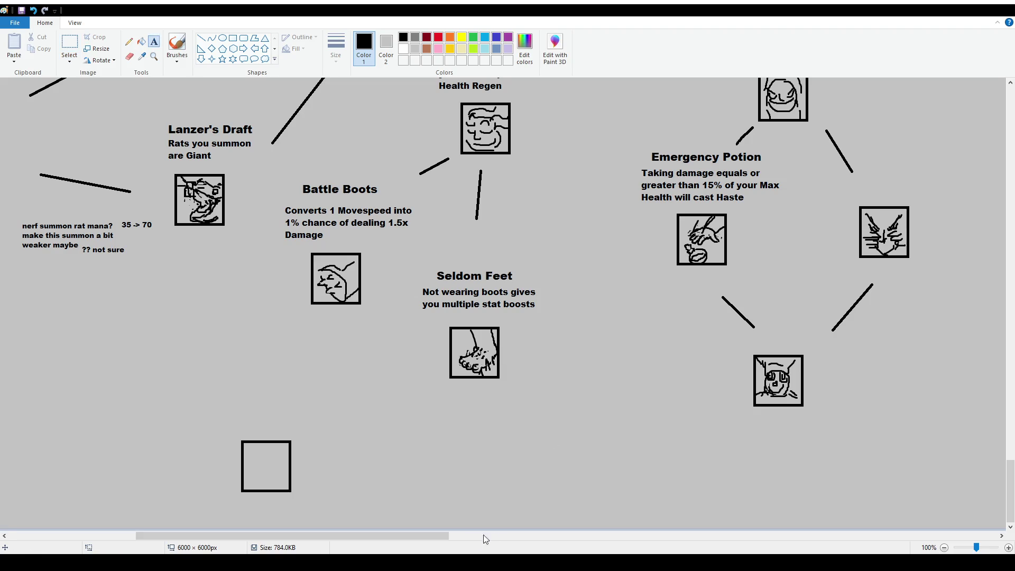
mouse_move(442, 535)
left_mouse_down()
mouse_move(389, 538)
mouse_move(456, 543)
left_mouse_up()
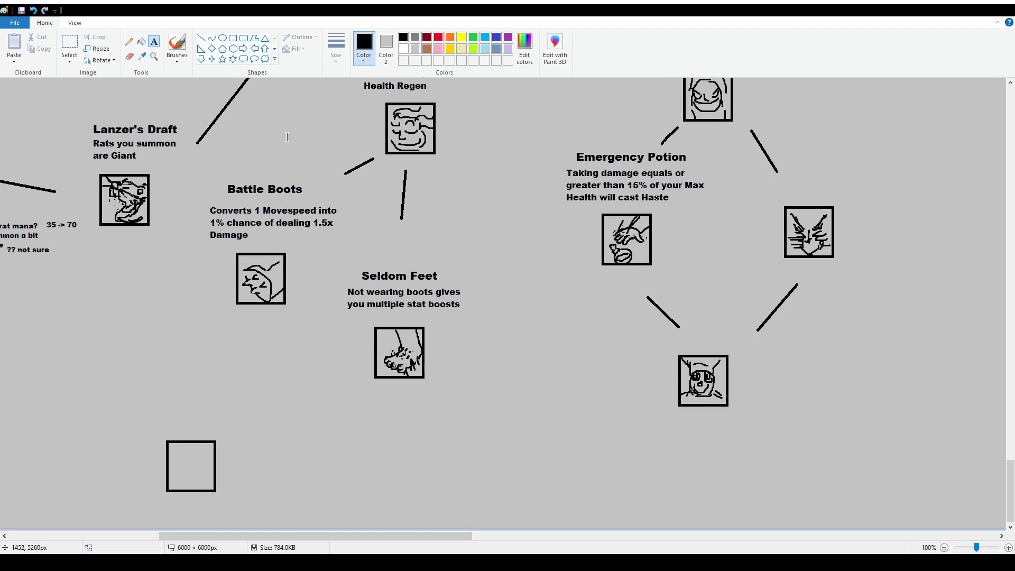
left_click(177, 45)
left_click_drag(381, 369, 389, 351)
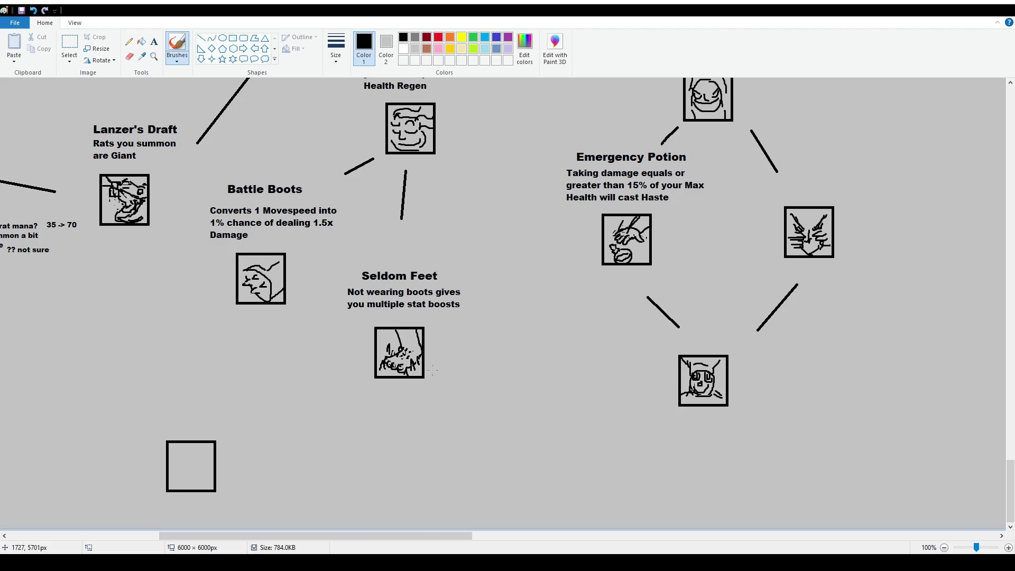
Start a size-10 text box to the right of the Seldom Feet icon
left_click(153, 41)
left_click(438, 330)
scroll(78, 56, "up", 2)
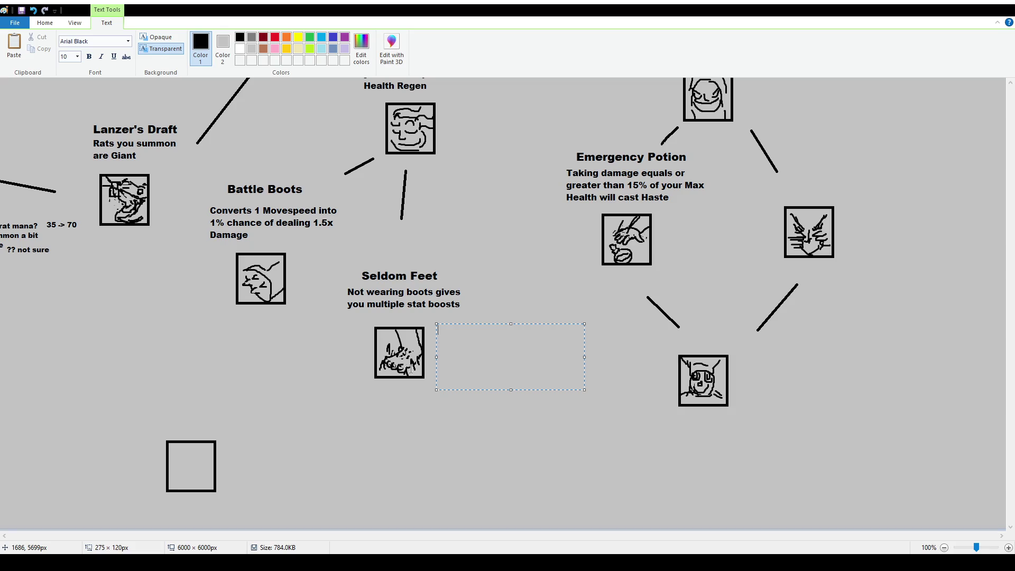
Type the stat lines 10 MP Regen, 10 HP Regen, 50 Health, 50 Mana, 50 Capacity, 2 Movespeed
type("10 ")
type("Mana dn")
key("BackSpace")
key("BackSpace")
key("BackSpace")
key("BackSpace")
key("BackSpace")
type("MP Regen")
key("Return")
type("1-0")
key("BackSpace")
type("0 HP Regen ")
type("5")
type("0 Hea")
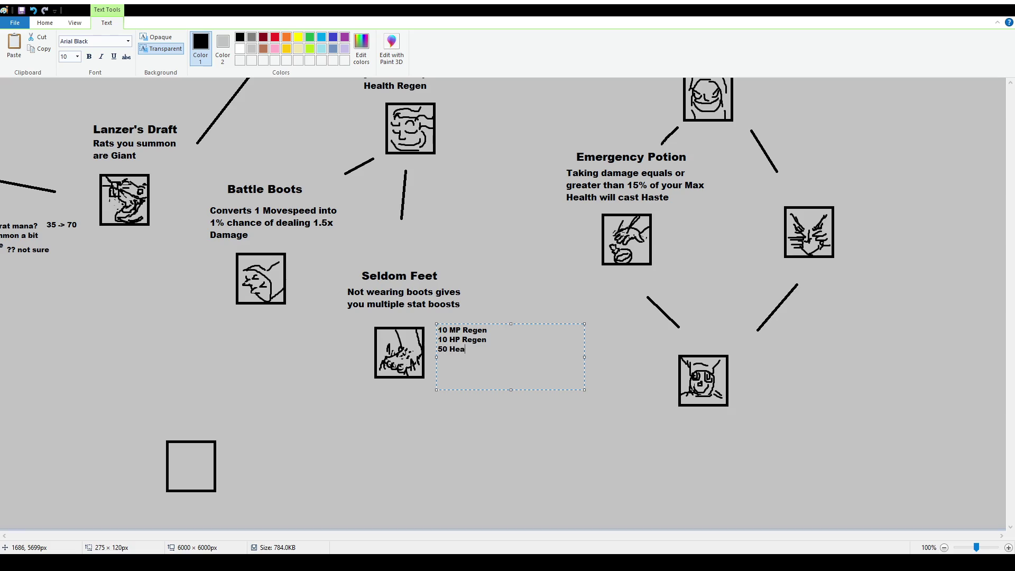
type("lth 50 Capacity ")
type("2 Movespeed")
key("Return")
type("50 Mana")
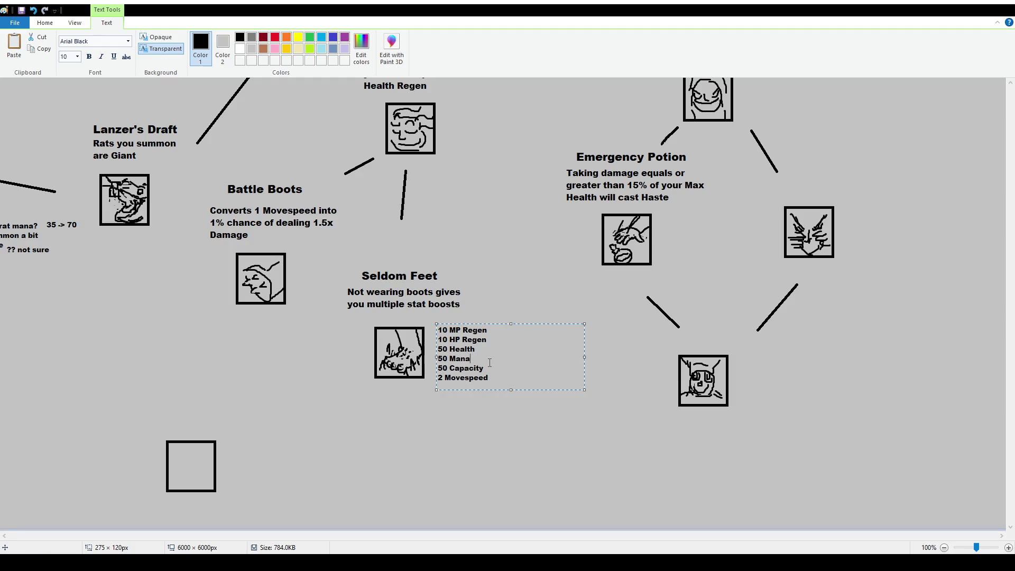
left_click(469, 432)
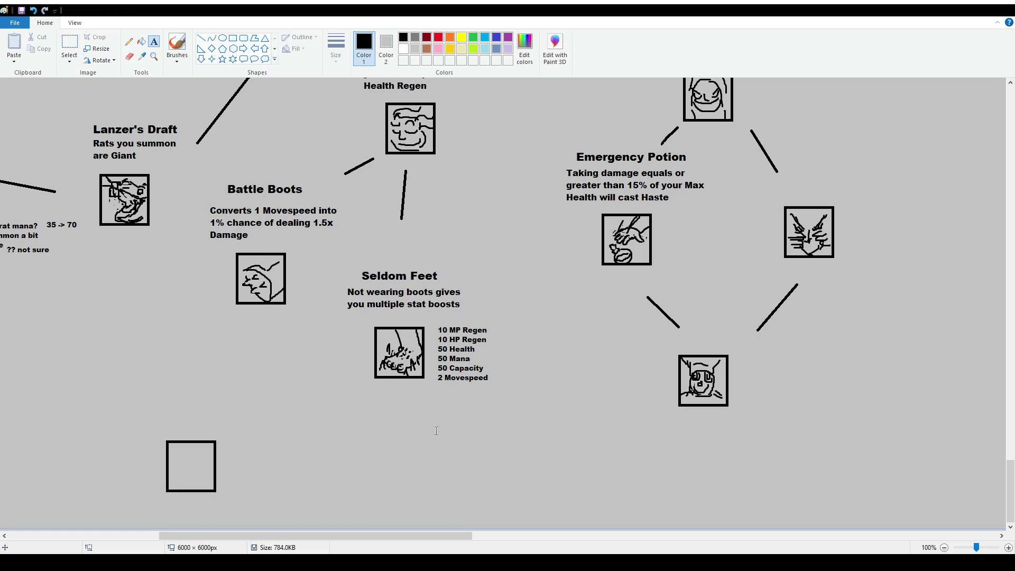
scroll(436, 430, "up", 3)
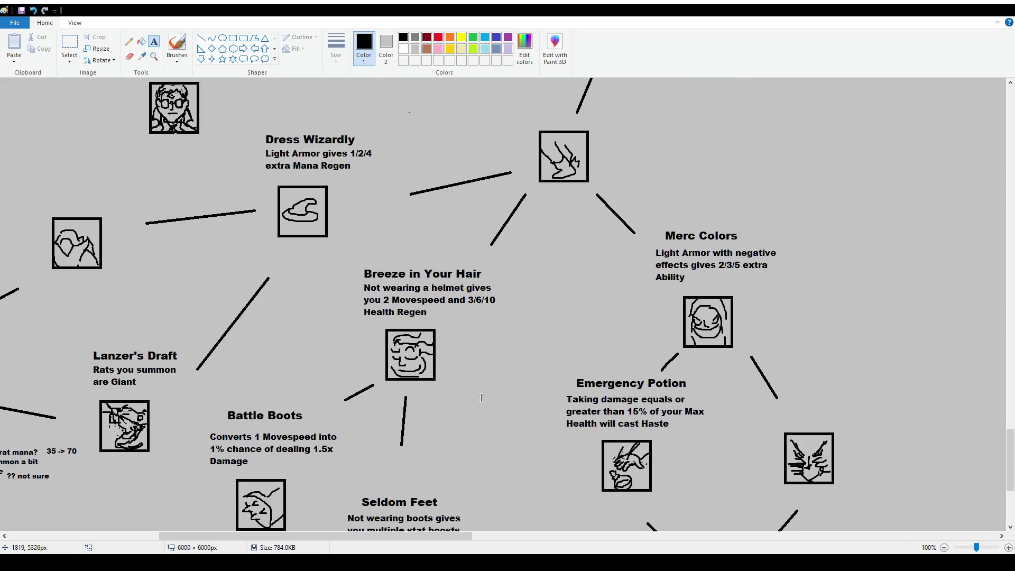
scroll(203, 85, "down", 1)
left_click(177, 46)
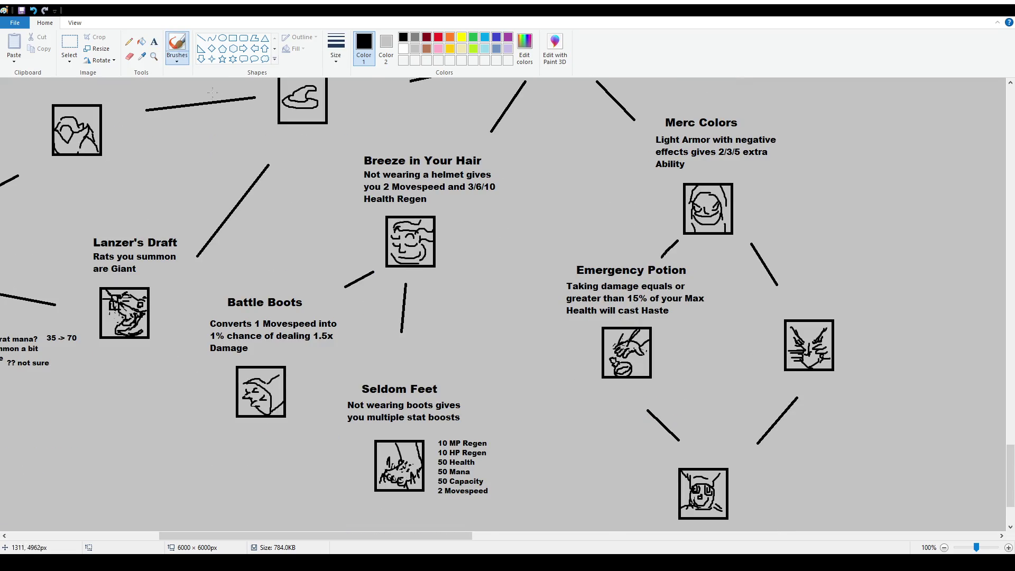
scroll(317, 312, "down", 2)
left_click_drag(300, 296, 345, 330)
left_click_drag(295, 305, 323, 300)
left_click_drag(328, 335, 351, 324)
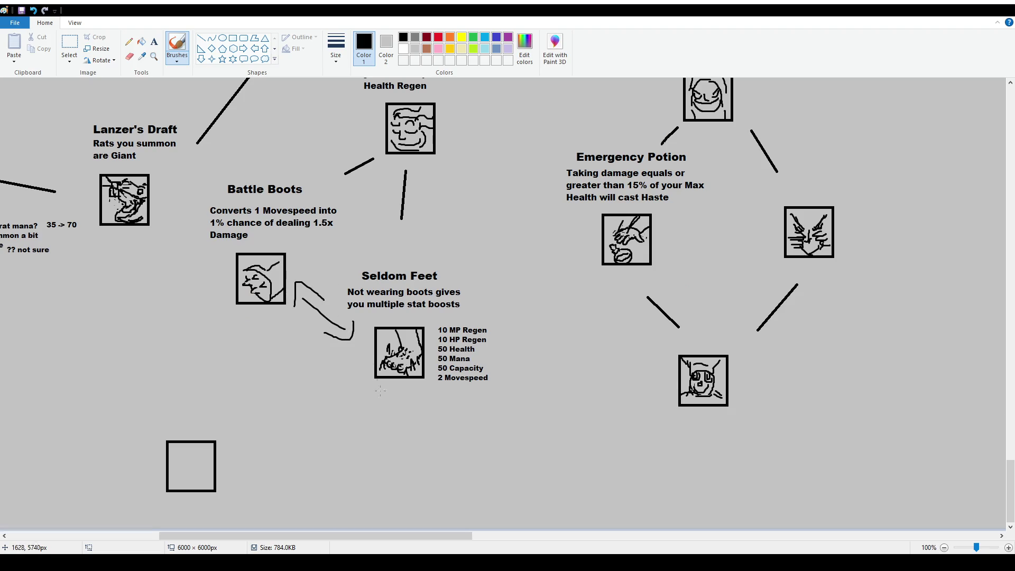
key("ctrl+z")
key("ctrl+z")
key("ctrl+z")
Scroll around the trait tree to the Battle Boots, Seldom Feet and empty icon box area
scroll(370, 509, "up", 5)
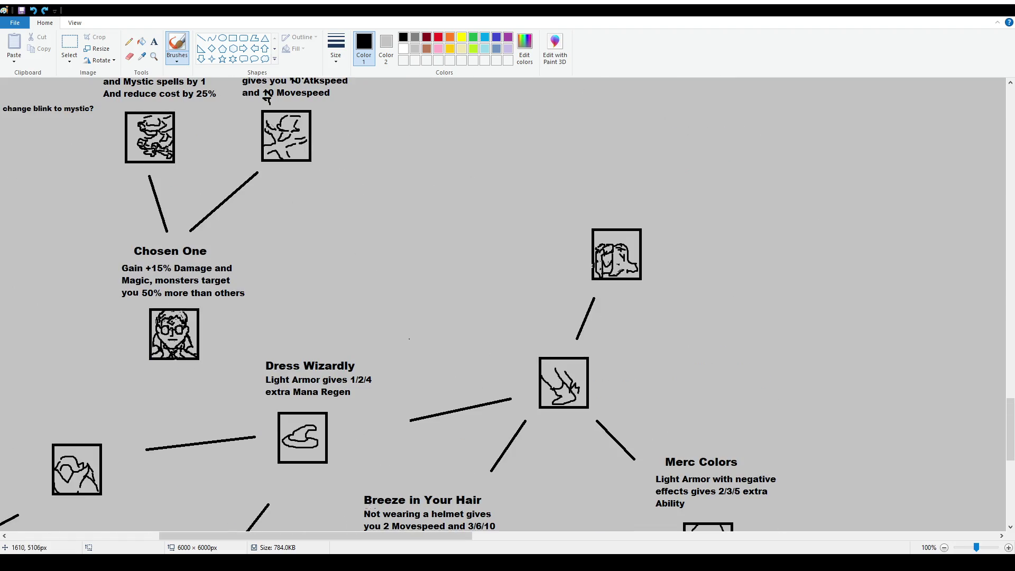
scroll(370, 509, "left", 5)
scroll(707, 316, "up", 3)
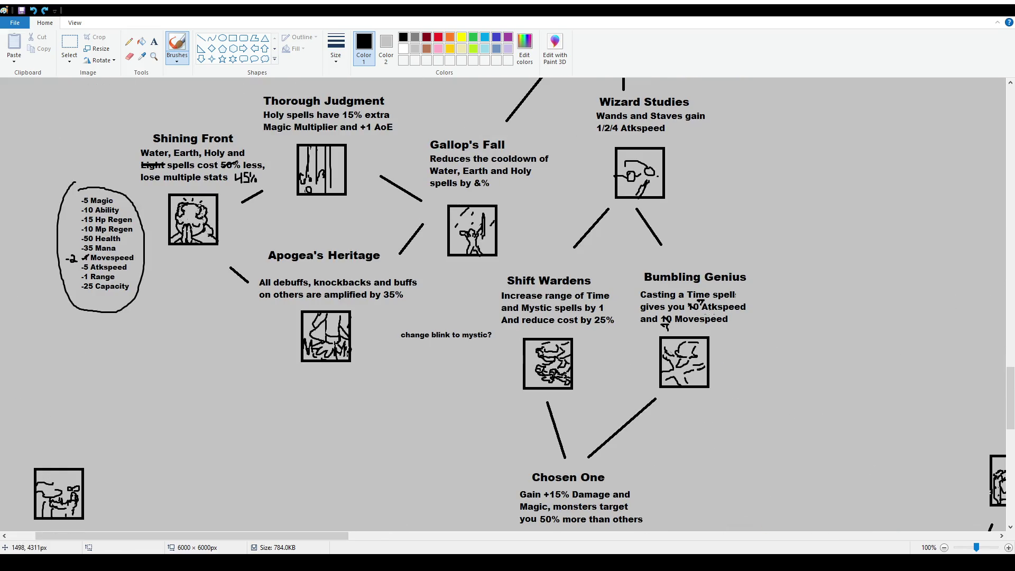
scroll(642, 323, "down", 3)
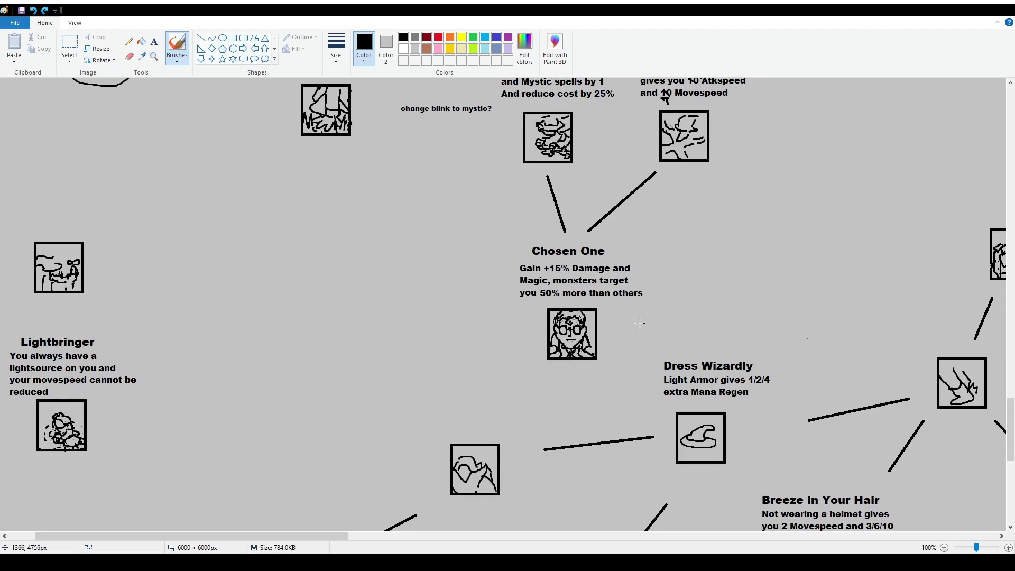
scroll(642, 324, "up", 4)
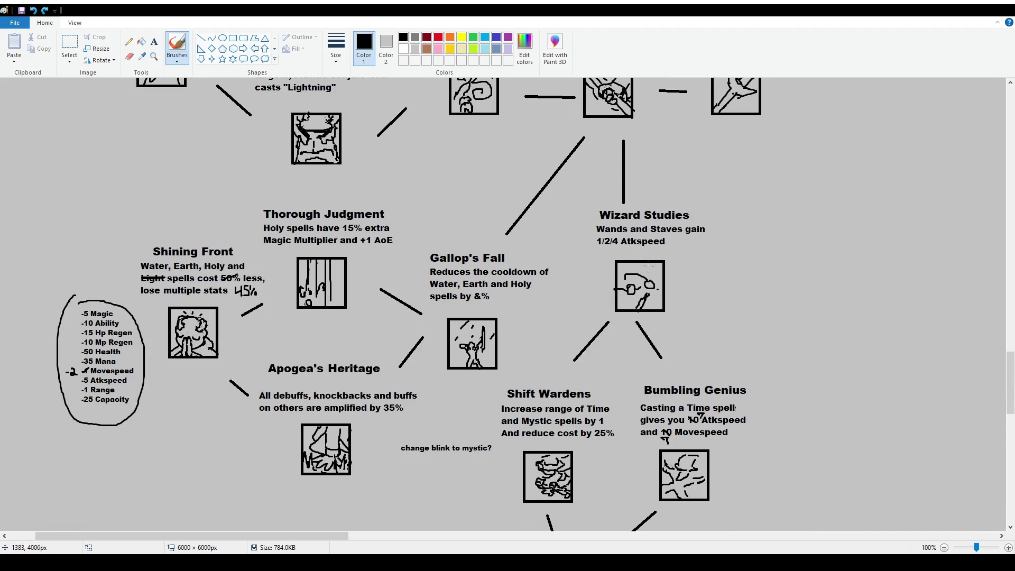
scroll(797, 331, "down", 2)
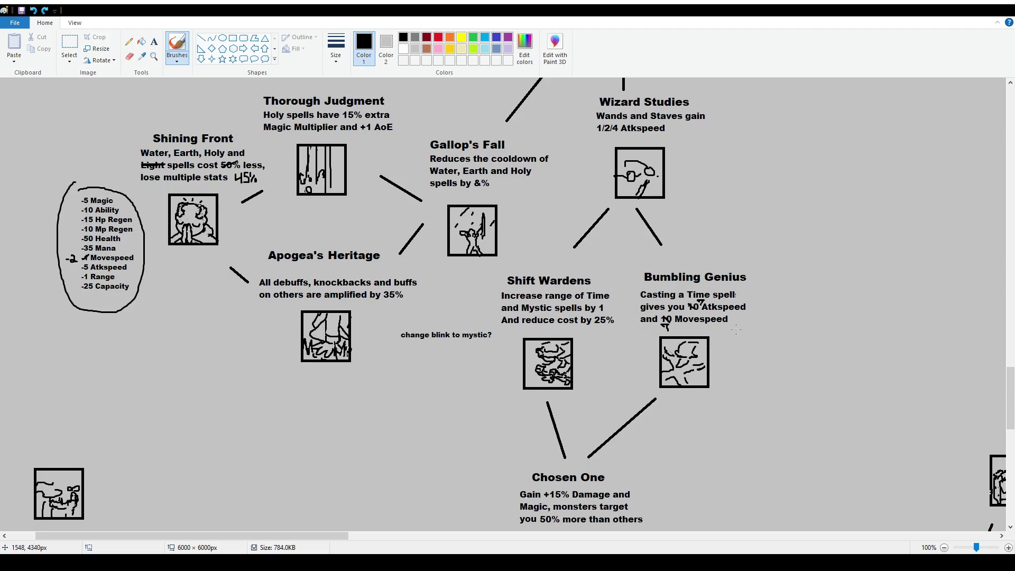
scroll(355, 531, "right", 3)
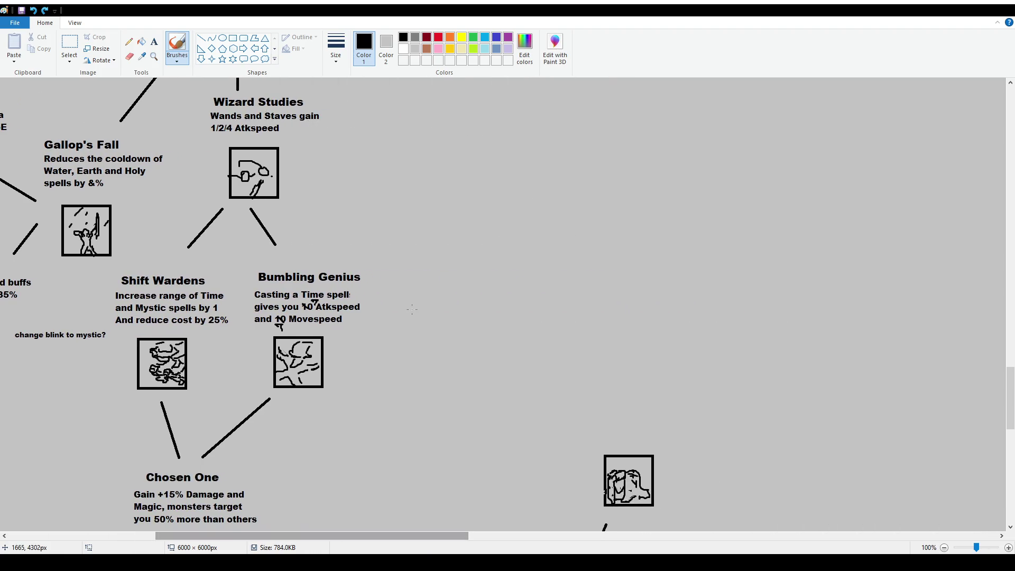
scroll(412, 310, "up", 4)
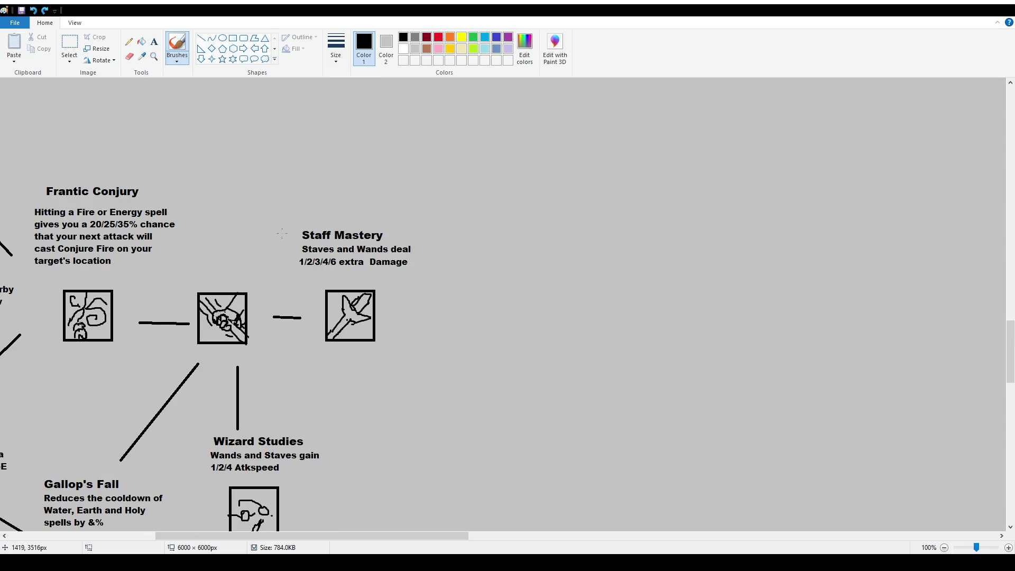
scroll(370, 245, "down", 2)
scroll(234, 356, "down", 10)
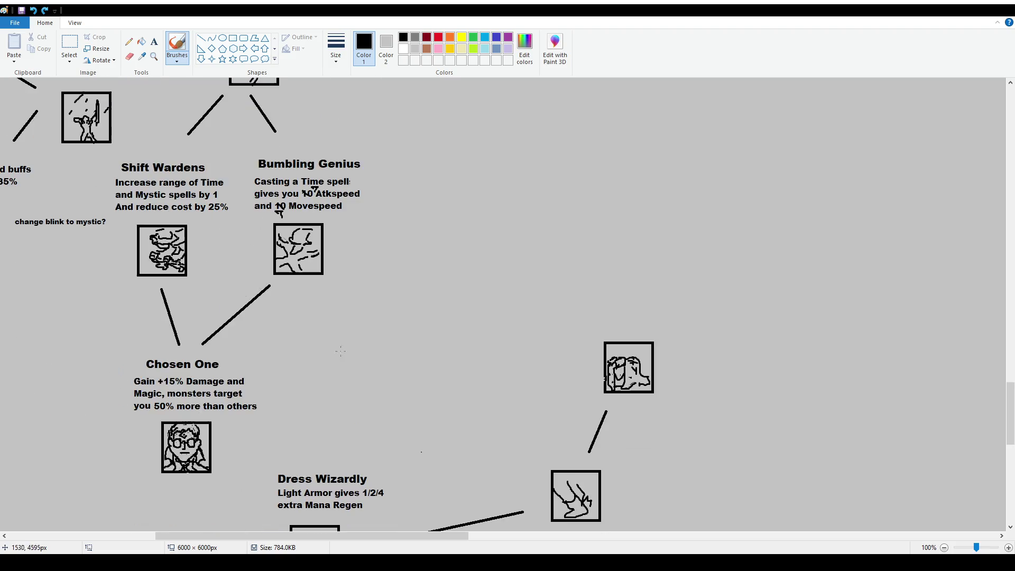
scroll(450, 311, "down", 2)
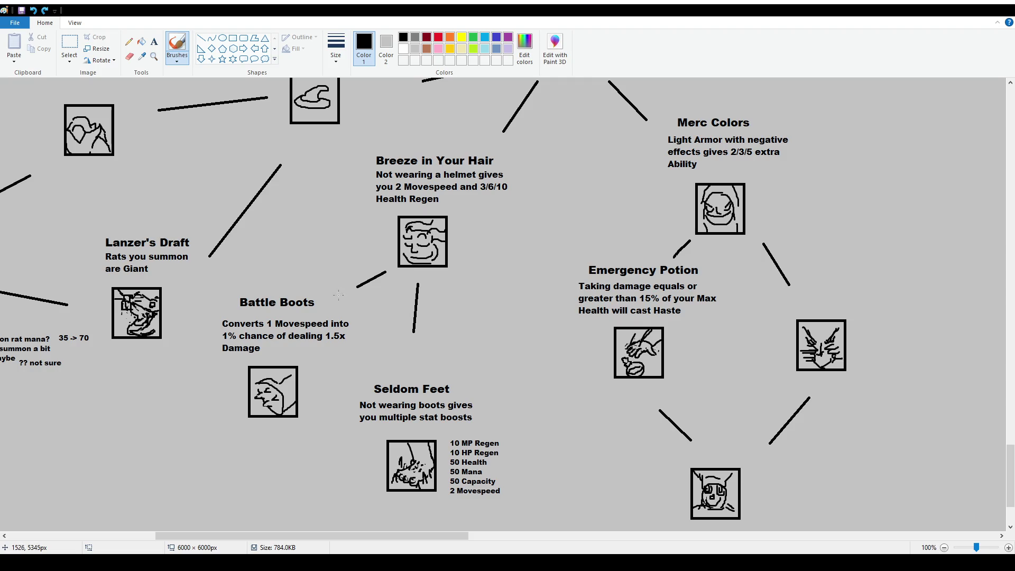
scroll(316, 281, "down", 2)
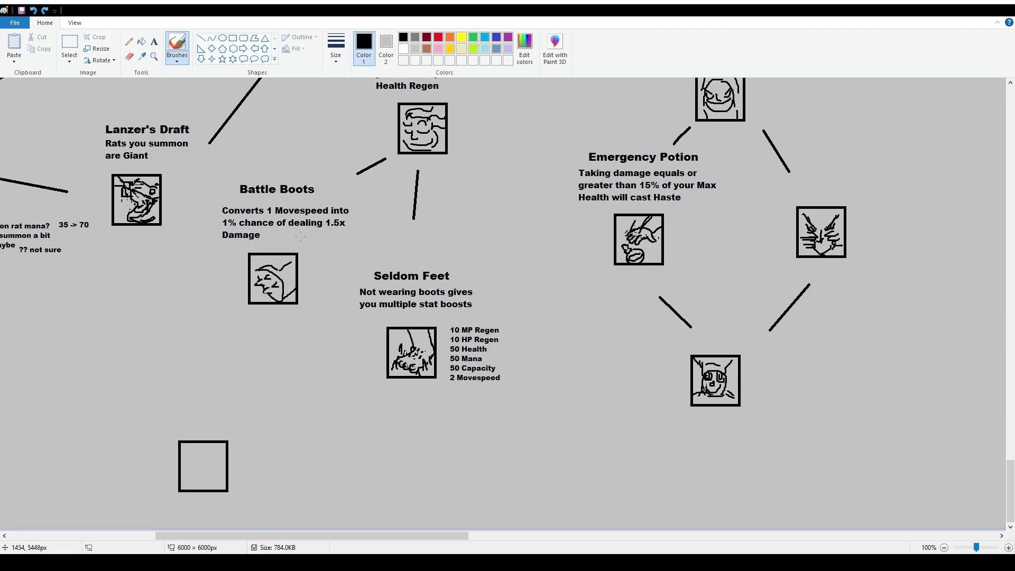
left_click(154, 41)
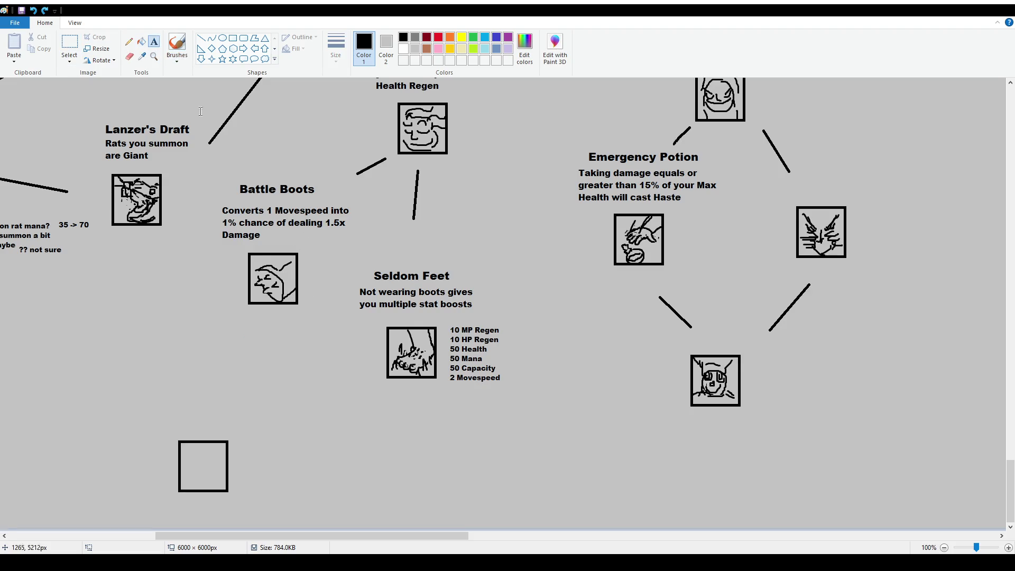
Select and delete the old Battle Boots description
left_click_drag(265, 234, 373, 243)
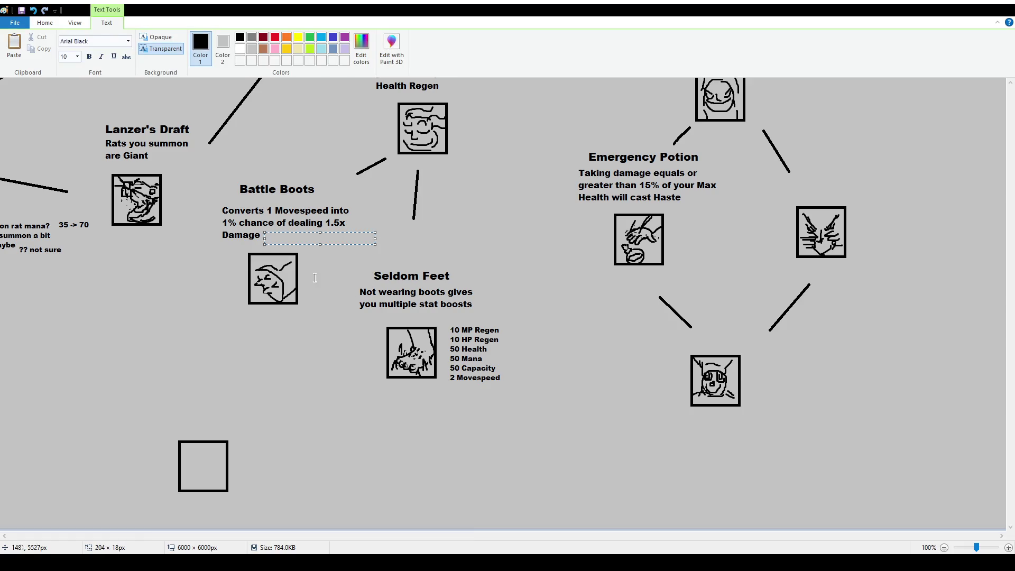
left_click(263, 241)
left_click(69, 50)
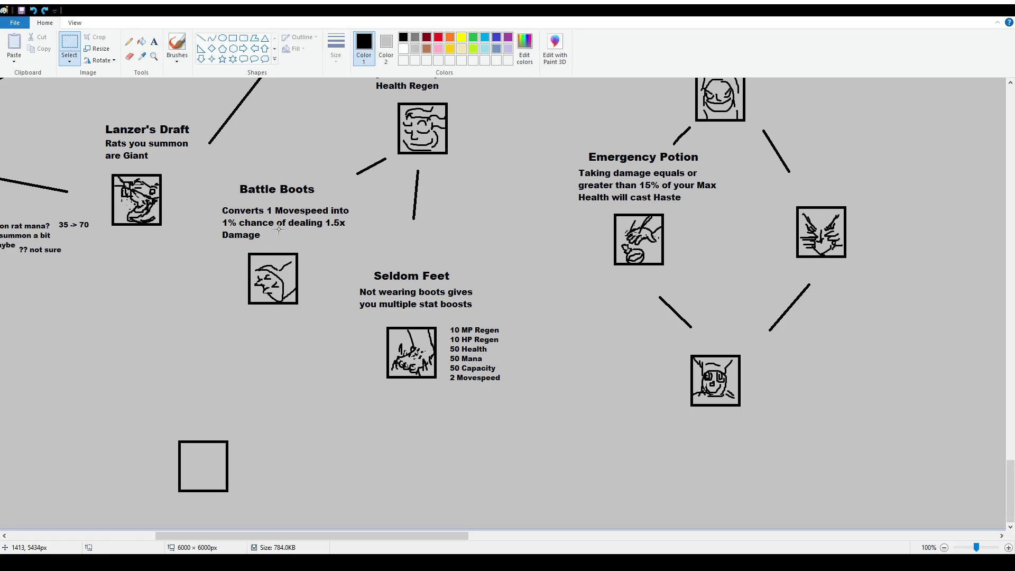
left_click(154, 41)
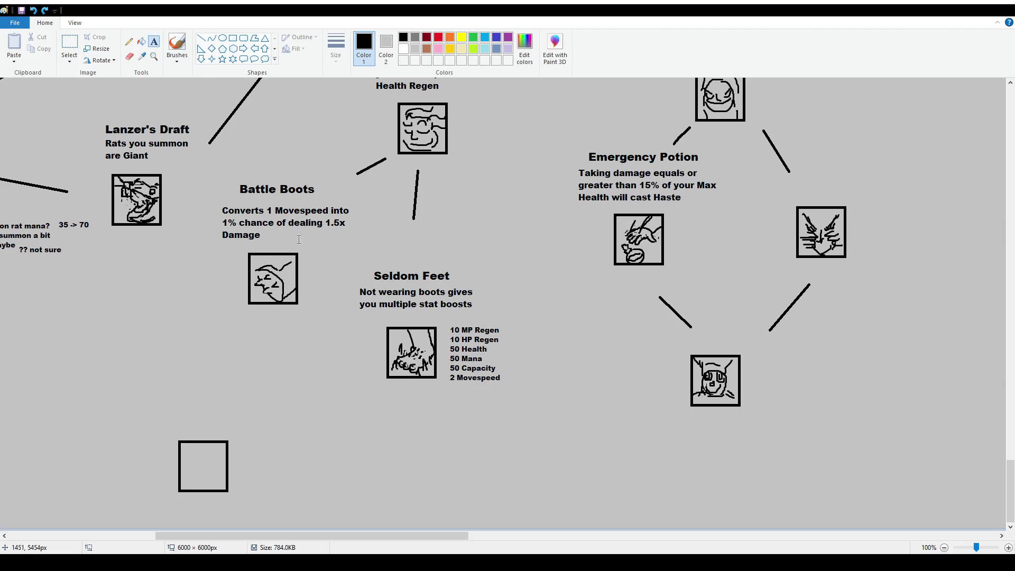
left_click(69, 47)
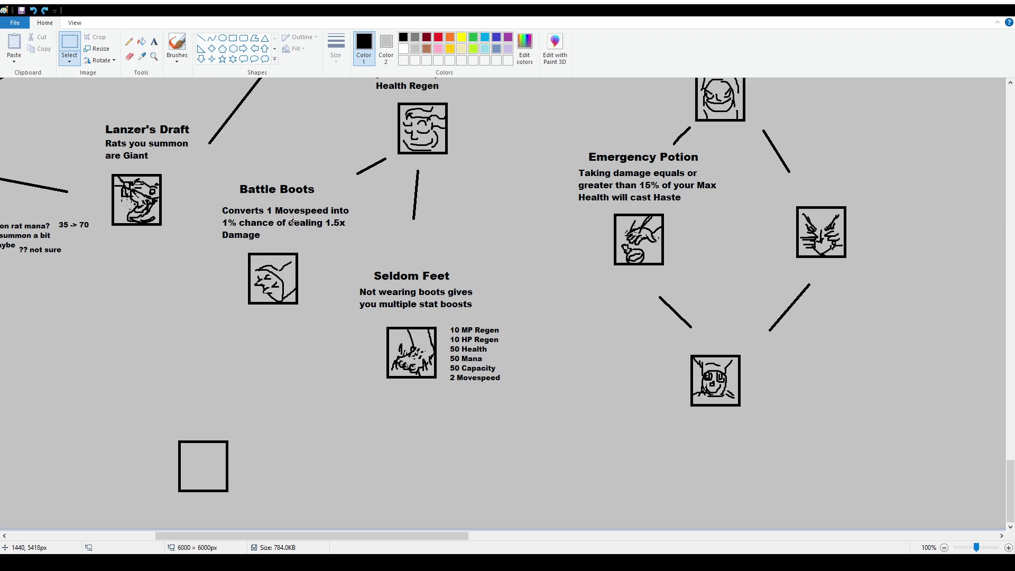
left_click_drag(287, 217, 359, 232)
left_click(275, 238)
left_click_drag(218, 206, 361, 252)
key("Delete")
Write 'Converts 1 Movespeed into 1% chance that your attacks will deal 1.5x Damage' at size 12
left_click(154, 42)
left_click_drag(232, 205, 341, 240)
type("Converts 1 Mo")
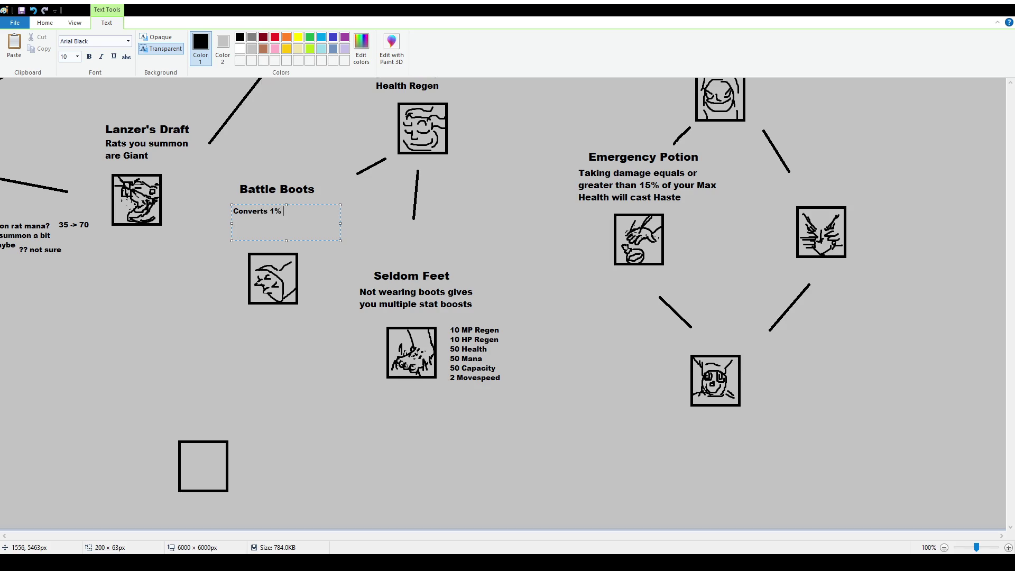
type("vespeed into 1% ")
type("chance that you")
type("r a")
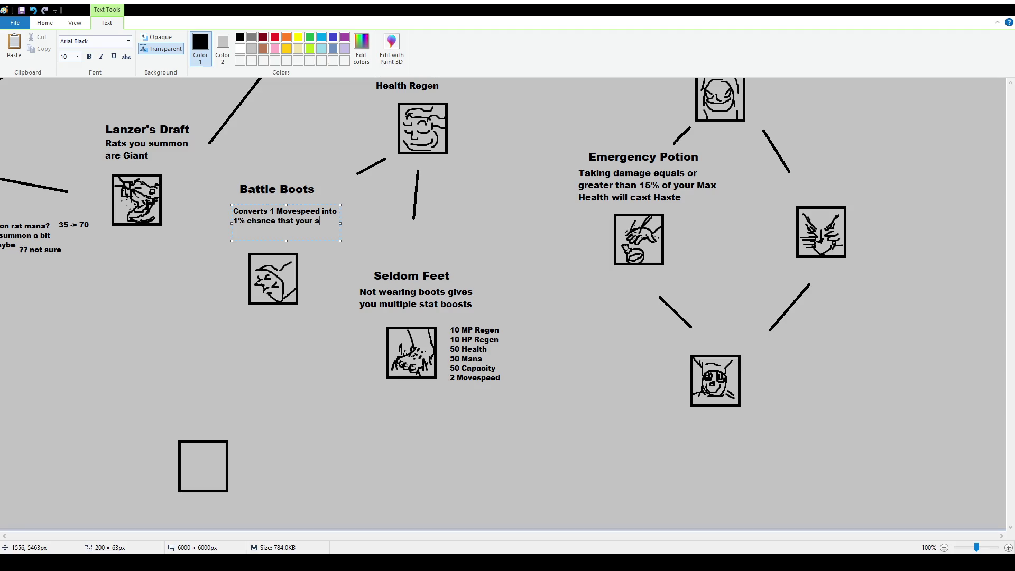
type("ttacks will deal ")
type("1.5x Damage")
key("ctrl+a")
left_click(77, 56)
left_click(70, 102)
left_click_drag(340, 225, 371, 229)
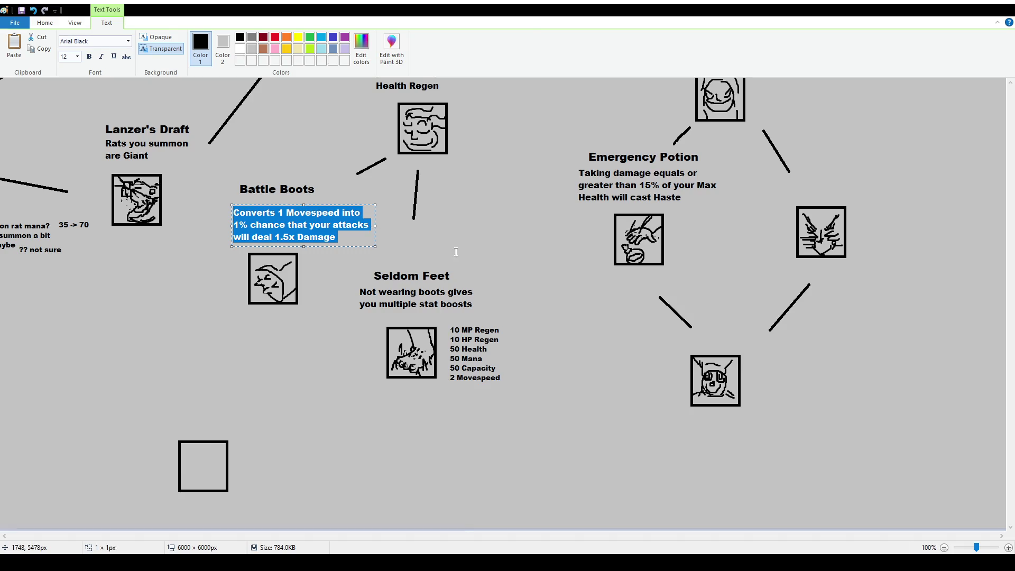
left_click(95, 296)
Shift the Battle Boots description slightly left and its title slightly down
left_click(69, 42)
mouse_move(222, 201)
left_mouse_down()
mouse_move(387, 244)
mouse_move(352, 234)
left_mouse_up()
mouse_move(220, 173)
left_mouse_down()
mouse_move(408, 249)
mouse_move(300, 188)
left_mouse_up()
left_click(319, 130)
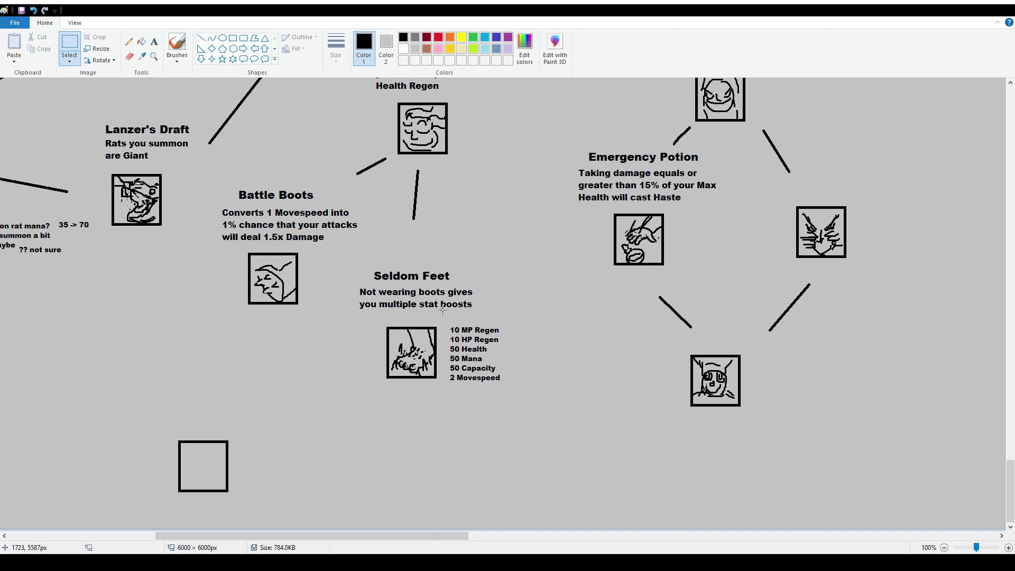
Select and deselect the Seldom Feet block and its boot icon, leaving them unchanged
scroll(429, 305, "up", 5)
scroll(584, 311, "down", 5)
left_click_drag(344, 256, 519, 406)
left_click(458, 425)
left_click_drag(381, 319, 446, 386)
left_click(550, 418)
left_click_drag(349, 258, 520, 402)
left_click(624, 409)
Mark out a size-16 text box above the empty icon box below Battle Boots
left_click(177, 47)
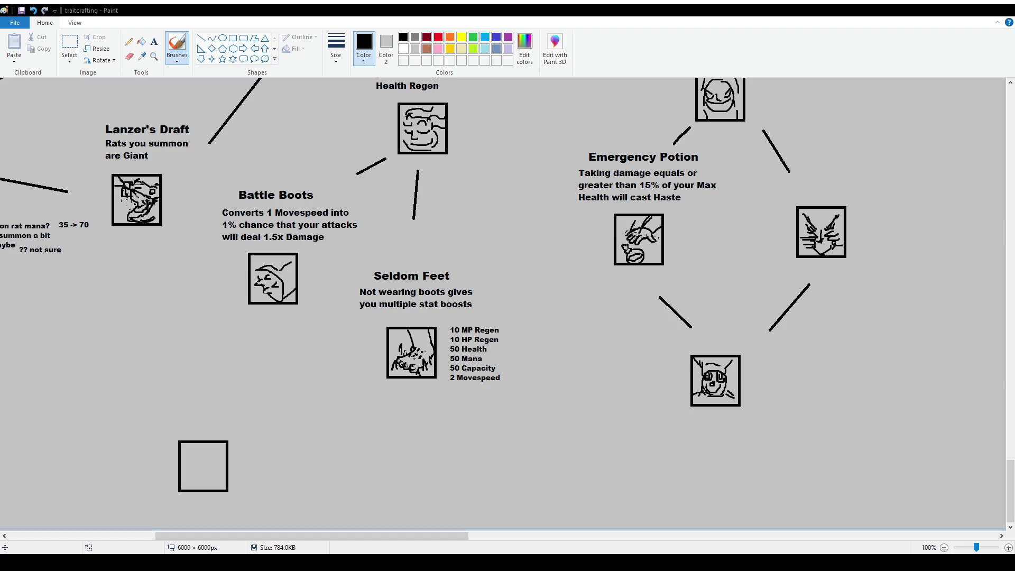
left_click(154, 42)
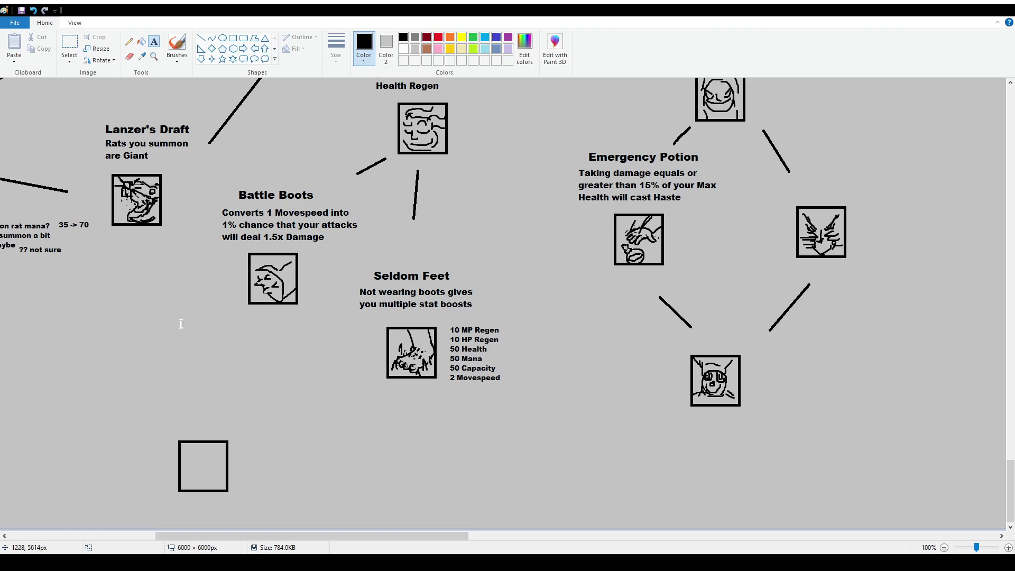
left_click_drag(136, 355, 308, 422)
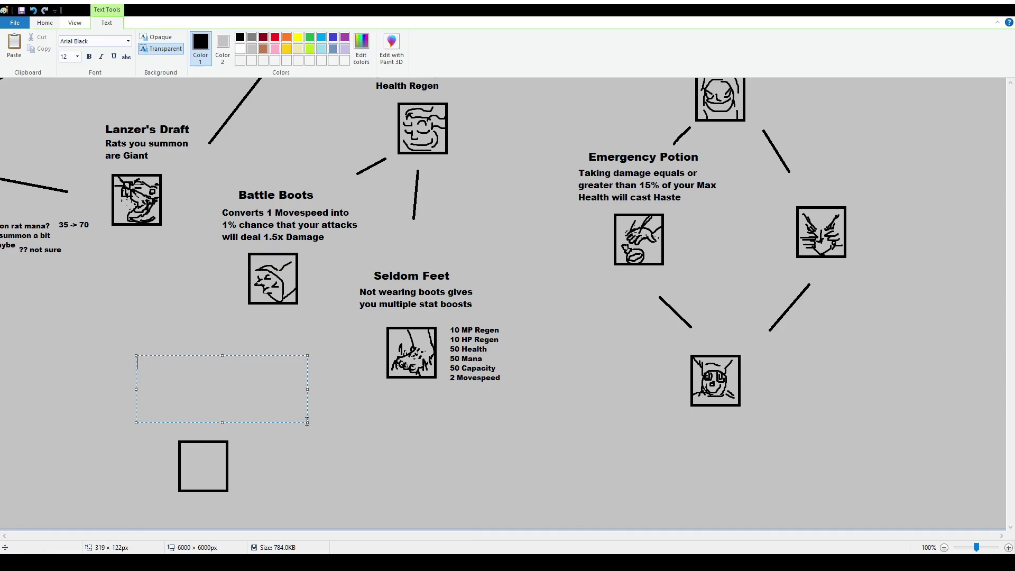
type("16")
key("Return")
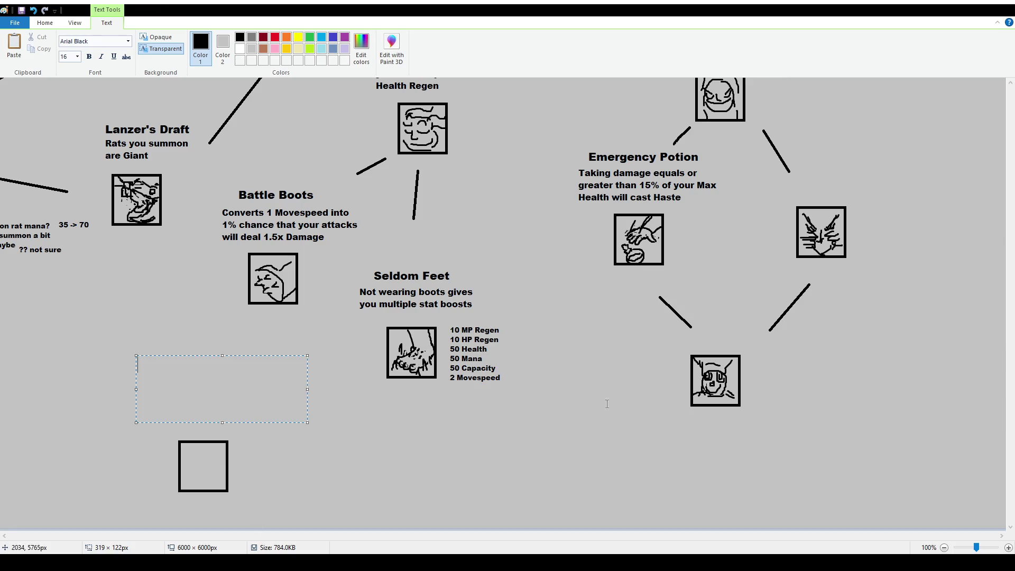
Dismiss the empty text box above the lower-left square and switch back to the brush
left_click(555, 370)
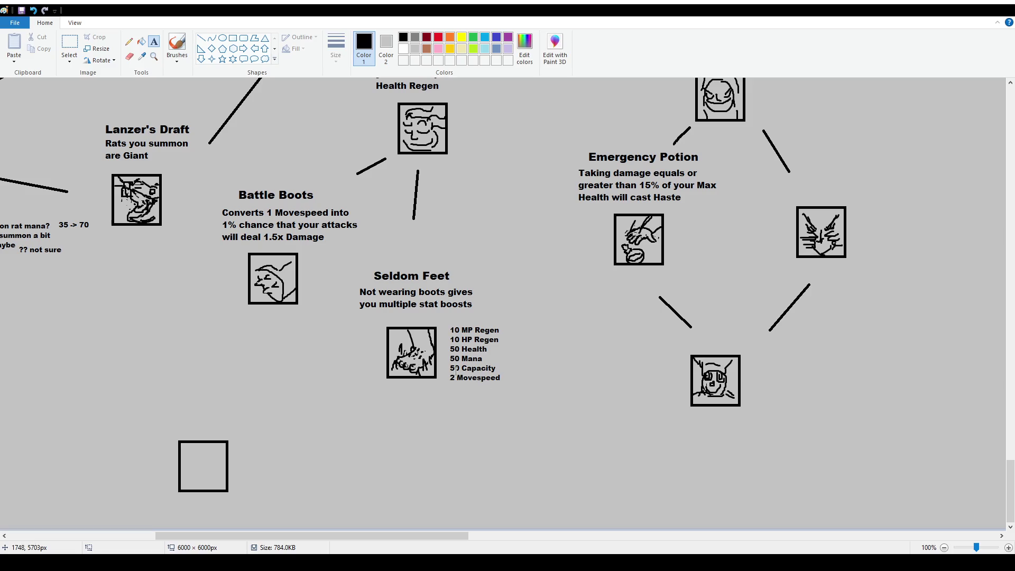
left_click(173, 42)
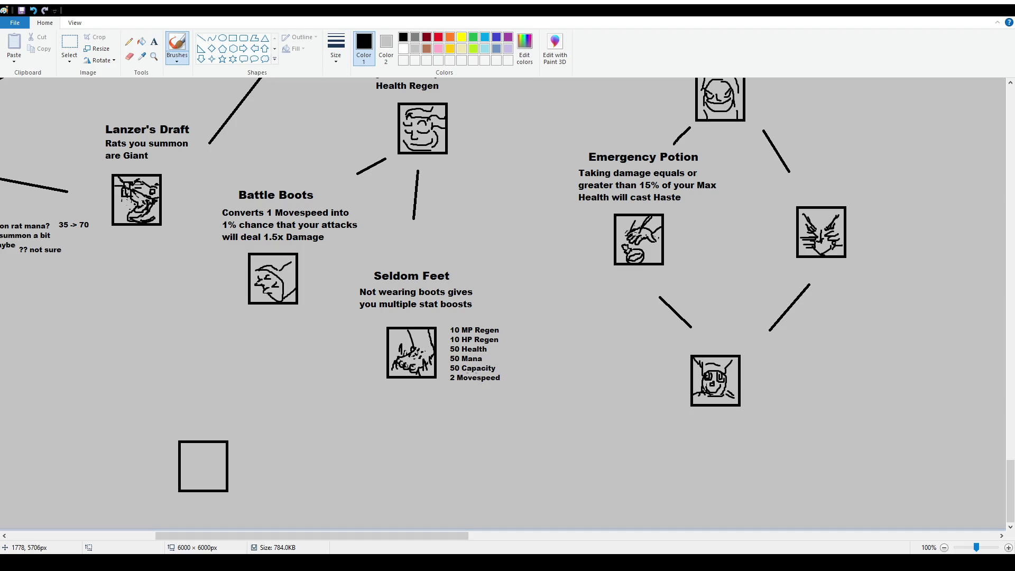
scroll(474, 373, "up", 2)
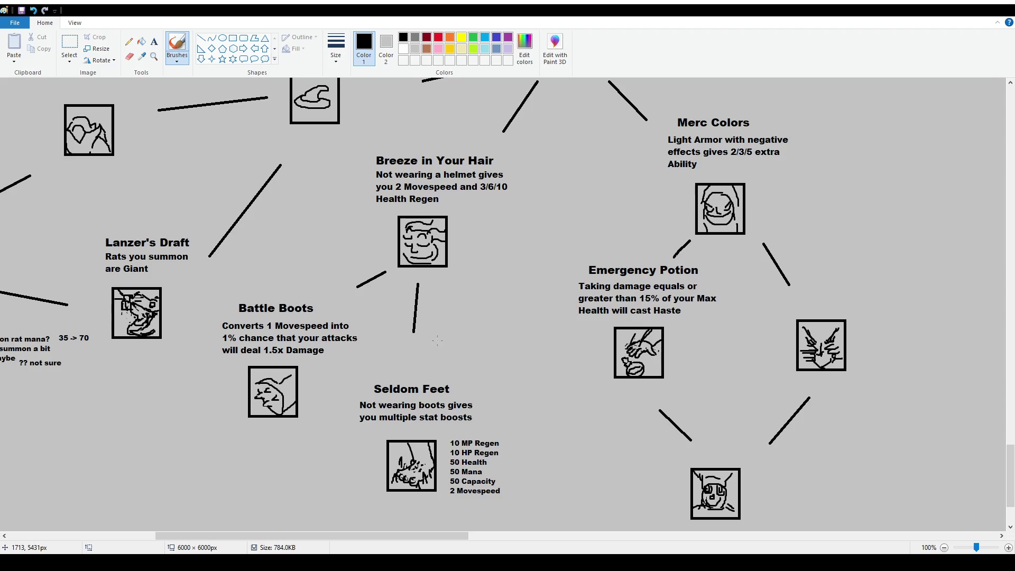
scroll(265, 238, "down", 2)
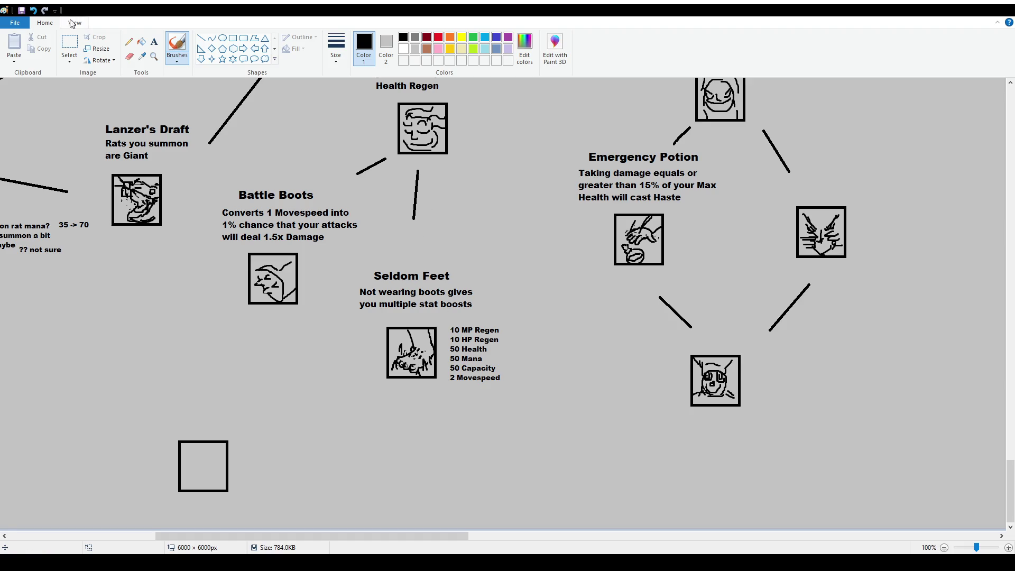
Erase the word 'Seldom' from the boots ability title
left_click(69, 45)
left_click_drag(366, 260, 420, 285)
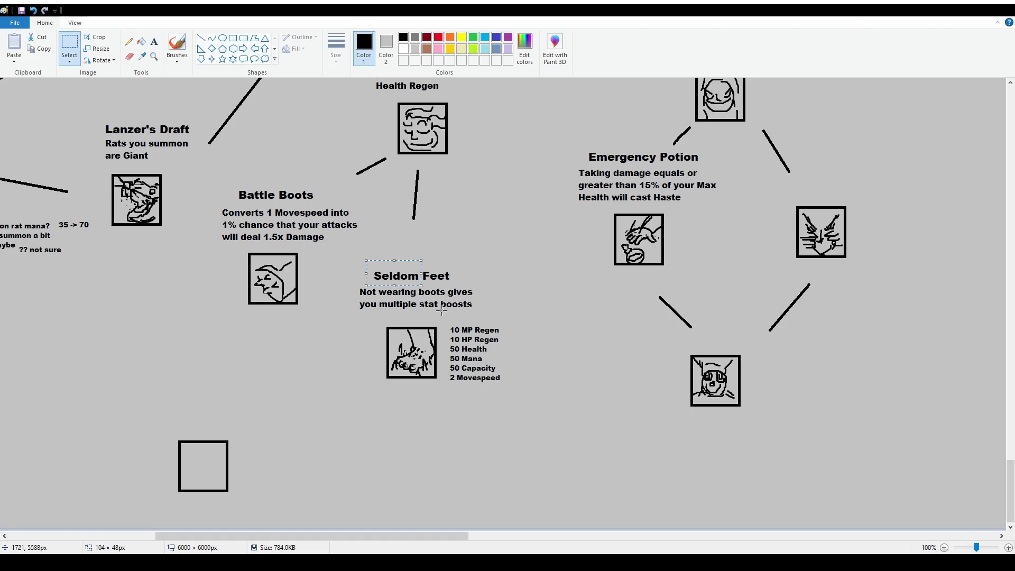
key("Delete")
Write 'Unordinary' in front of 'Feet' and line it up with the title
left_click(154, 41)
mouse_move(358, 263)
left_mouse_down()
mouse_move(418, 285)
mouse_move(488, 285)
left_mouse_up()
type("Unordinary")
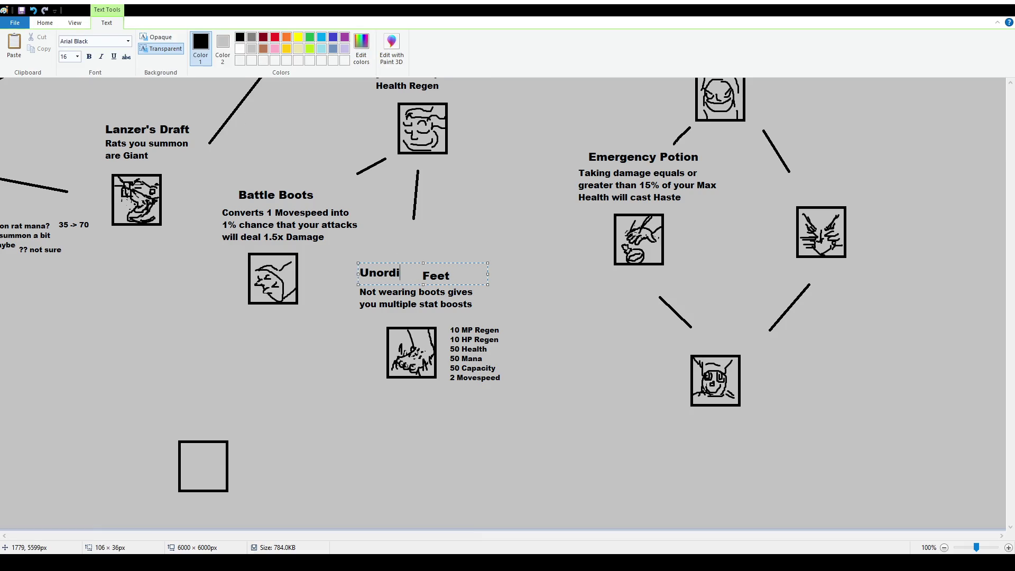
mouse_move(467, 263)
left_mouse_down()
mouse_move(438, 267)
mouse_move(460, 266)
left_mouse_up()
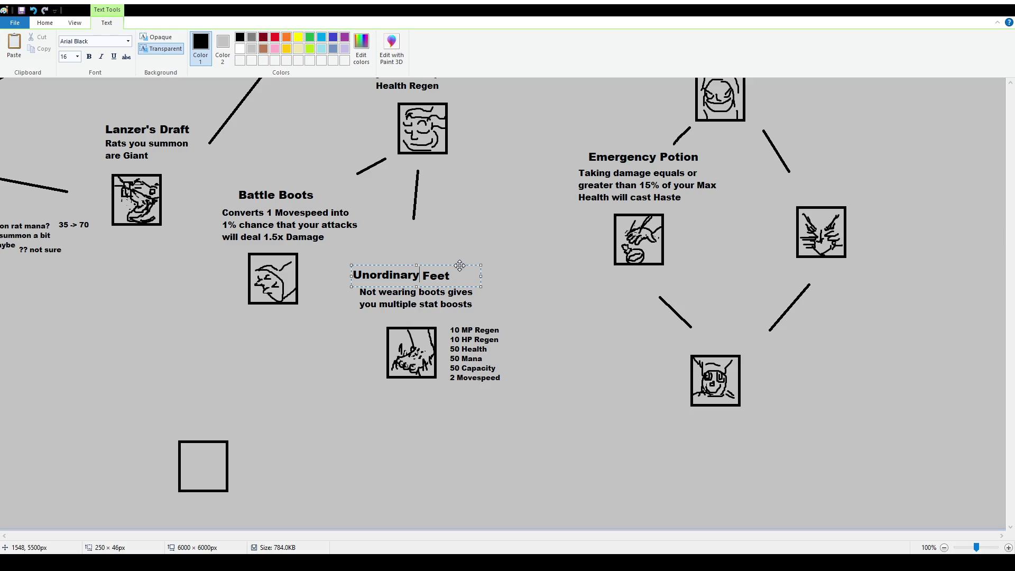
left_click(345, 258)
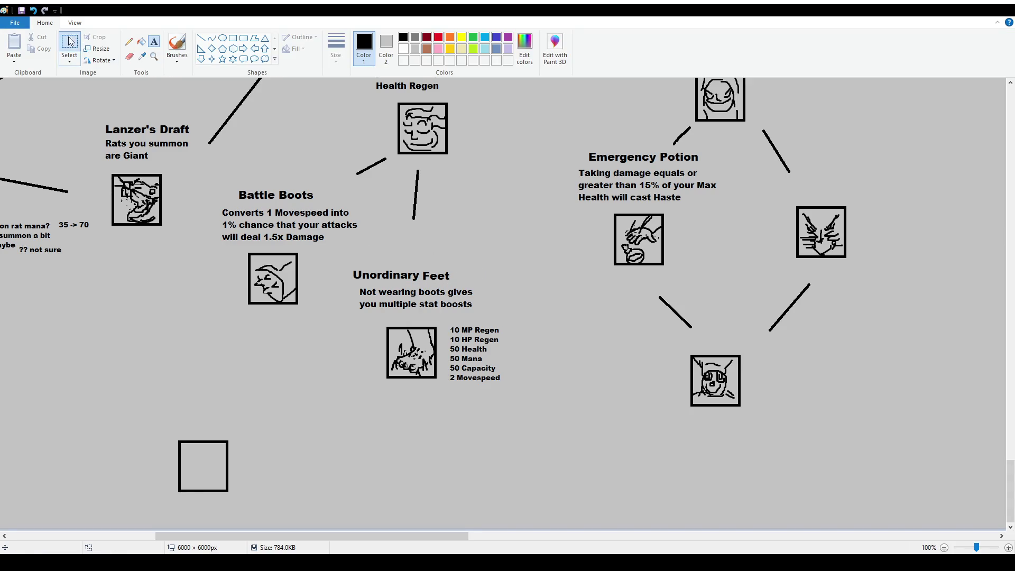
left_click_drag(345, 258, 421, 285)
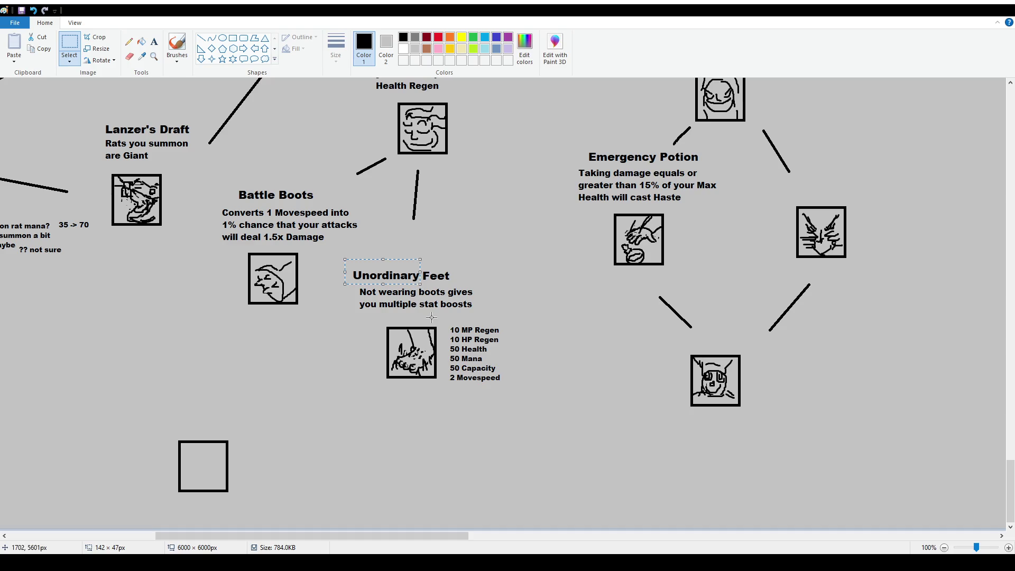
left_click(512, 301)
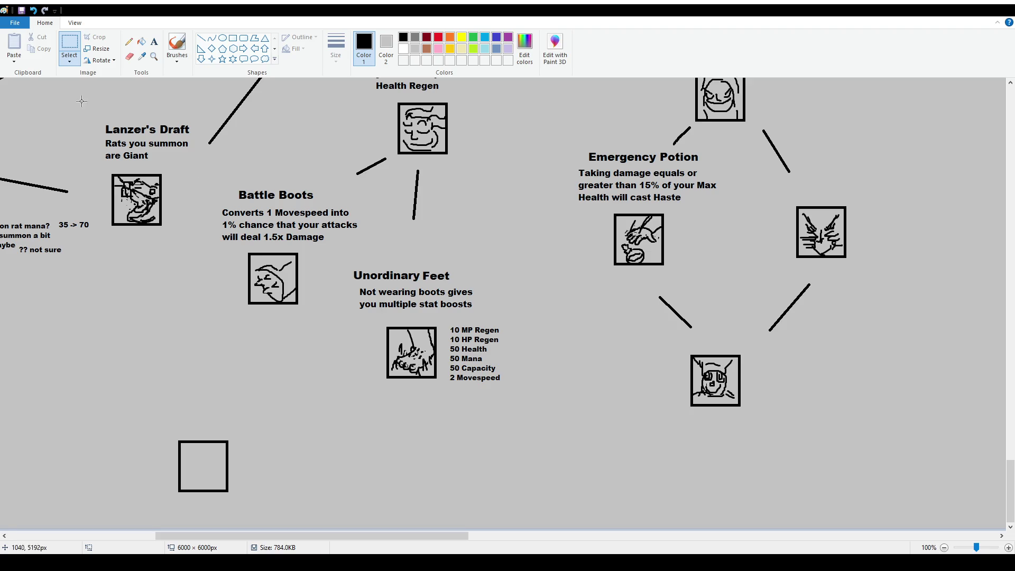
Shift the Unordinary Feet title a few pixels right, centred over its description
left_click_drag(465, 283, 464, 279)
left_click(470, 288)
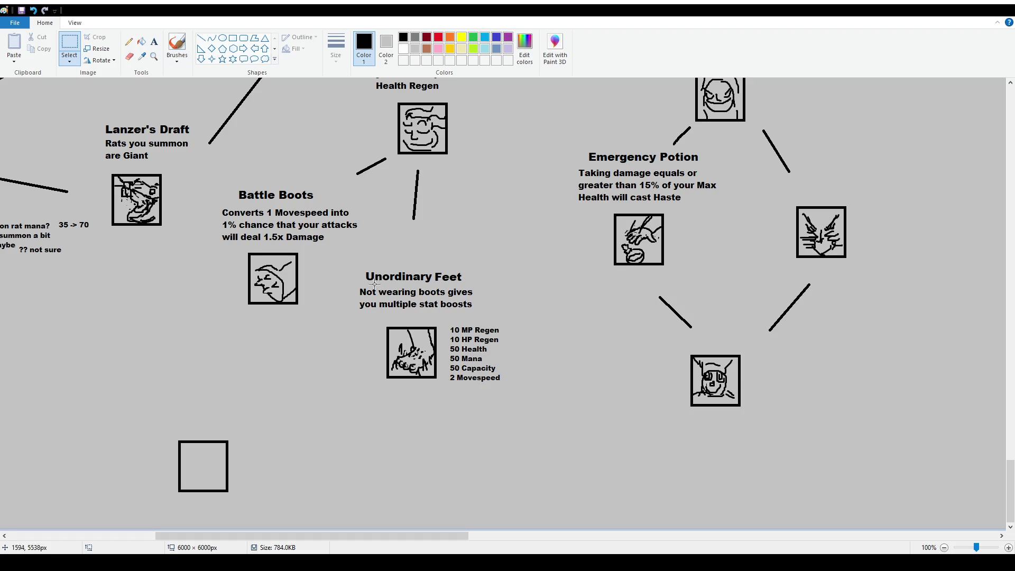
Erase both words 'Unordinary' and 'Feet' from the boots ability title
left_click_drag(359, 267, 432, 283)
key("Delete")
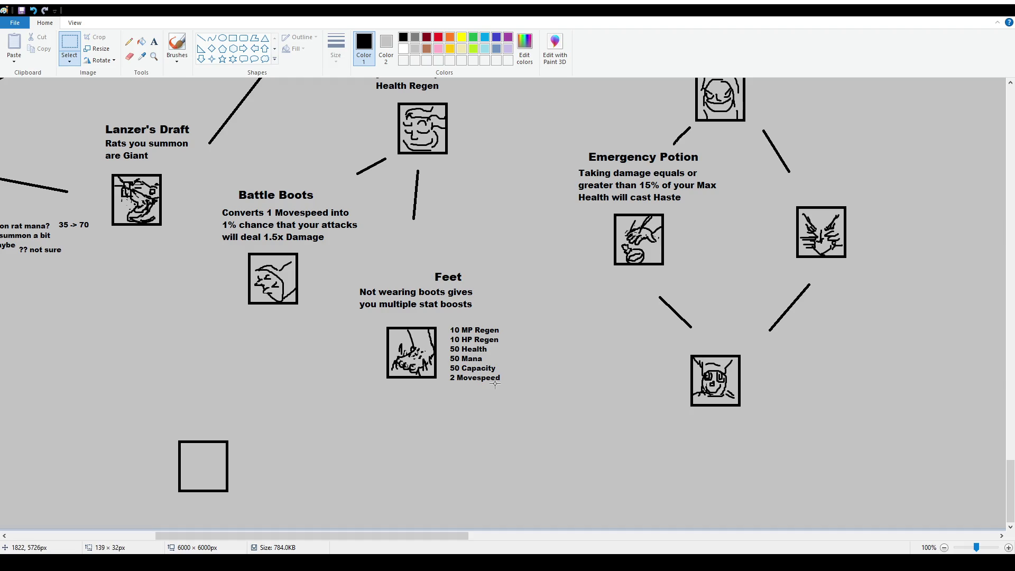
left_click(154, 41)
mouse_move(369, 263)
left_mouse_down()
mouse_move(411, 282)
mouse_move(498, 282)
left_mouse_up()
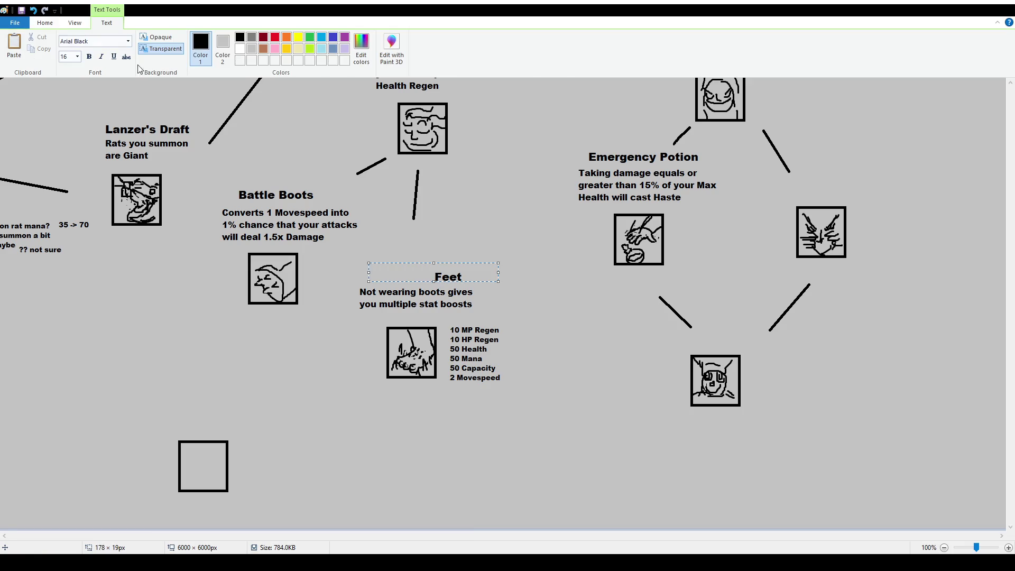
left_click(45, 23)
left_click(69, 47)
left_click_drag(416, 268, 467, 285)
key("Delete")
Write the new title 'Skalsfeet' and centre it above the description
left_click(154, 42)
left_click_drag(364, 259, 479, 287)
type("Skalsfeet")
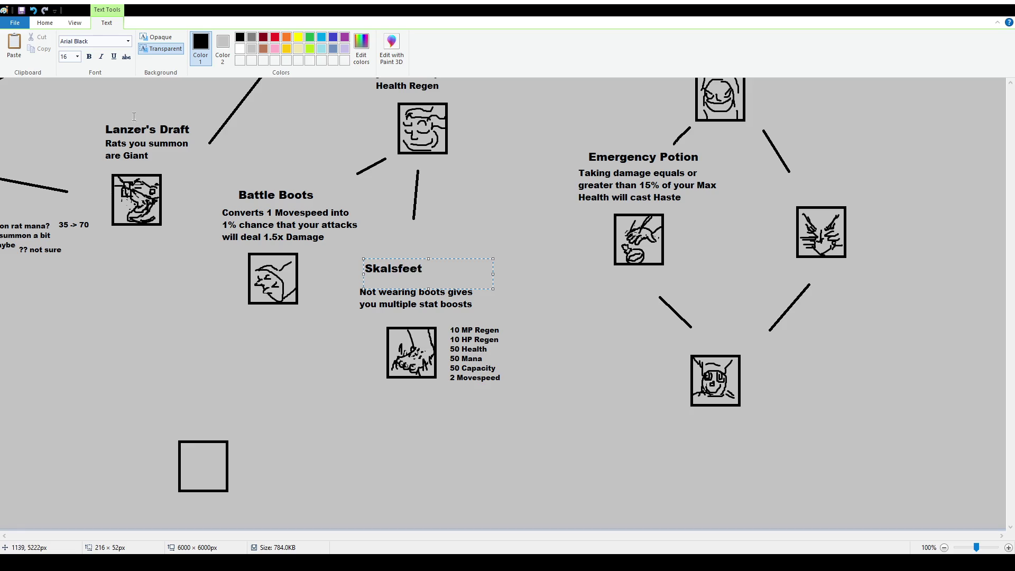
left_click_drag(467, 257, 484, 267)
left_click(475, 237)
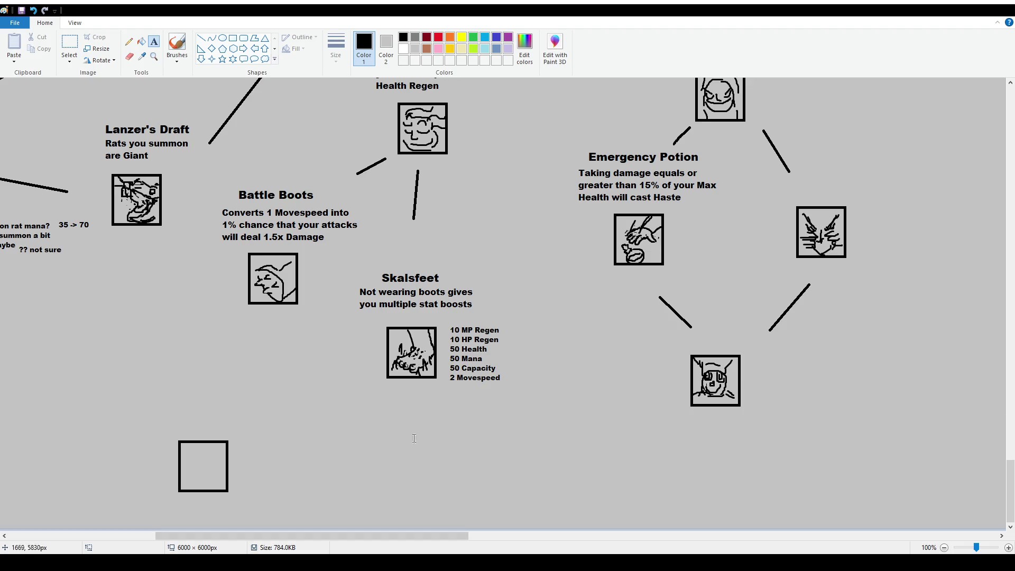
scroll(292, 297, "up", 15)
scroll(291, 298, "down", 15)
mouse_move(153, 362)
left_mouse_down()
mouse_move(159, 376)
mouse_move(309, 398)
left_mouse_up()
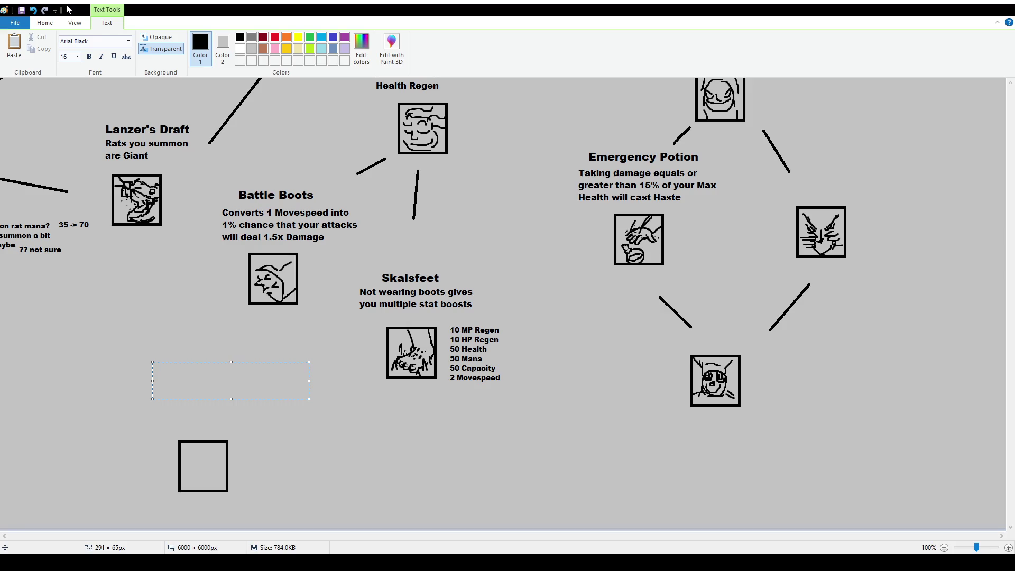
Type the title 'Stone Spirit' and start a smaller-font line below it
type("Stone Spirit")
key("Return")
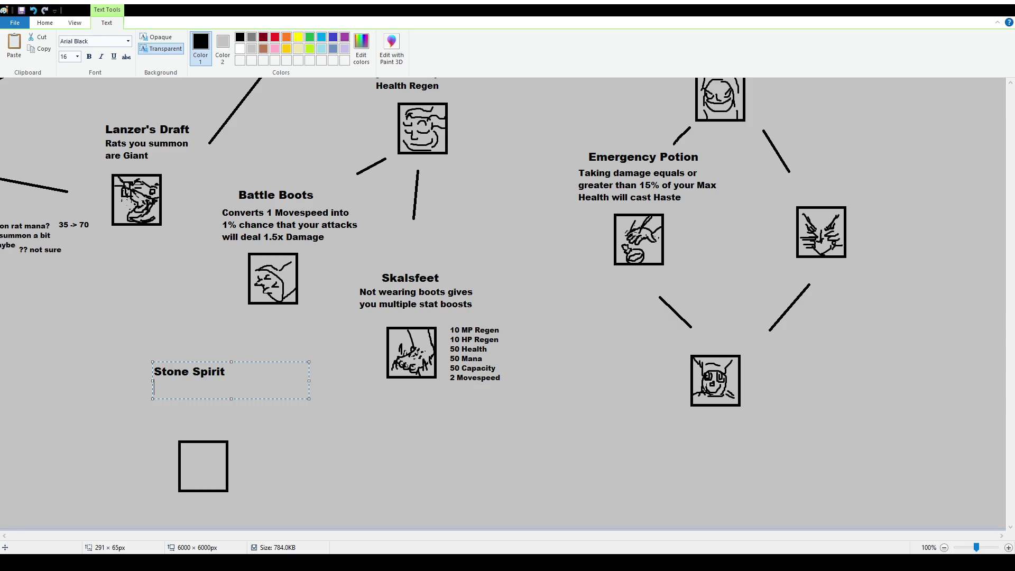
left_click(76, 56)
Write the description 'You move faster on Water and Quicksand, Lava deals 50 Damage'
type("12")
type("Water")
key("BackSpace")
key("BackSpace")
key("BackSpace")
type("You move faste")
type("r on Water")
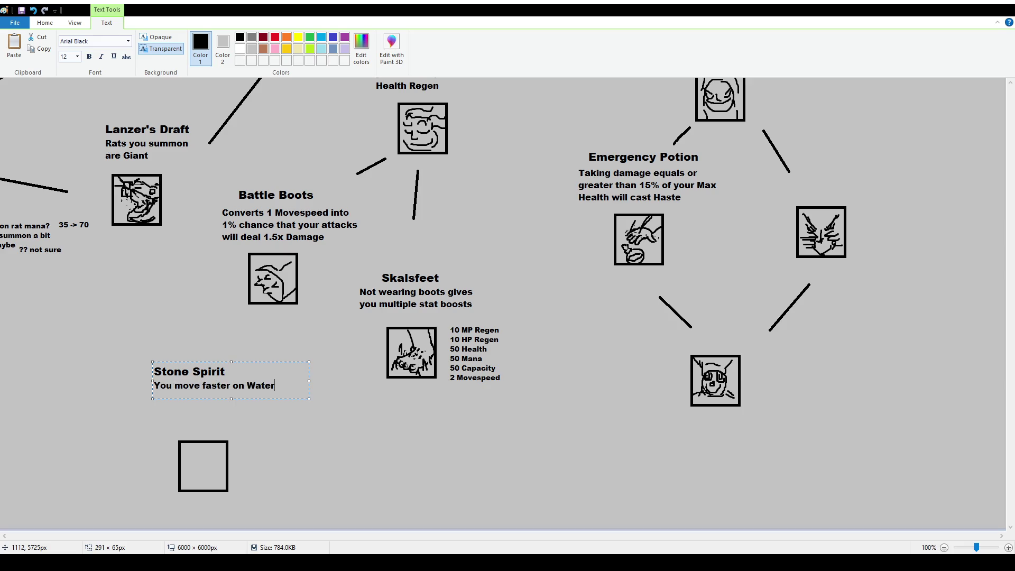
key("BackSpace")
key("BackSpace")
type("and Quicks")
type("and")
type("do")
key("BackSpace")
key("BackSpace")
key("BackSpace")
type("Lava deals ")
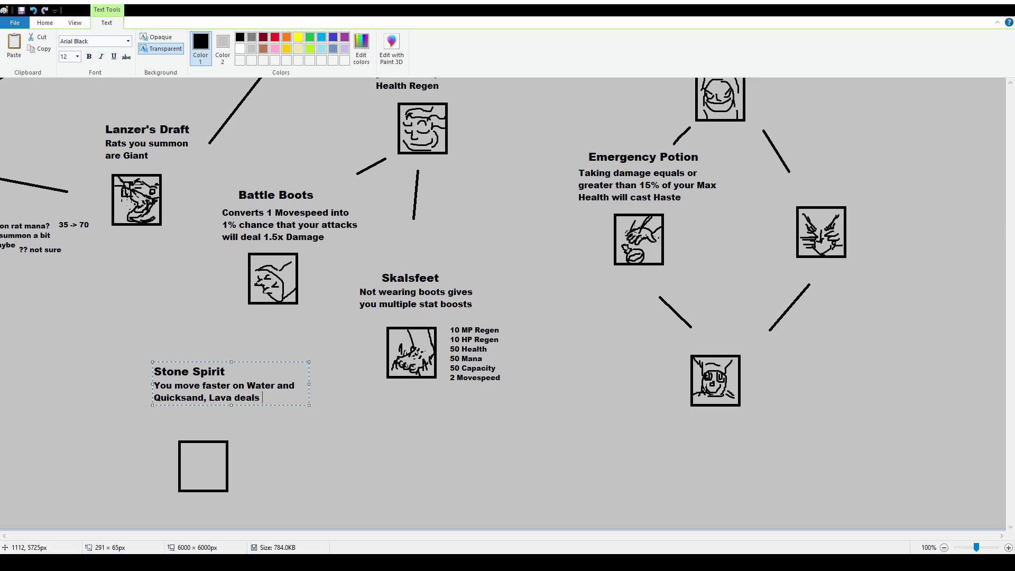
type("50 Damag")
type("e")
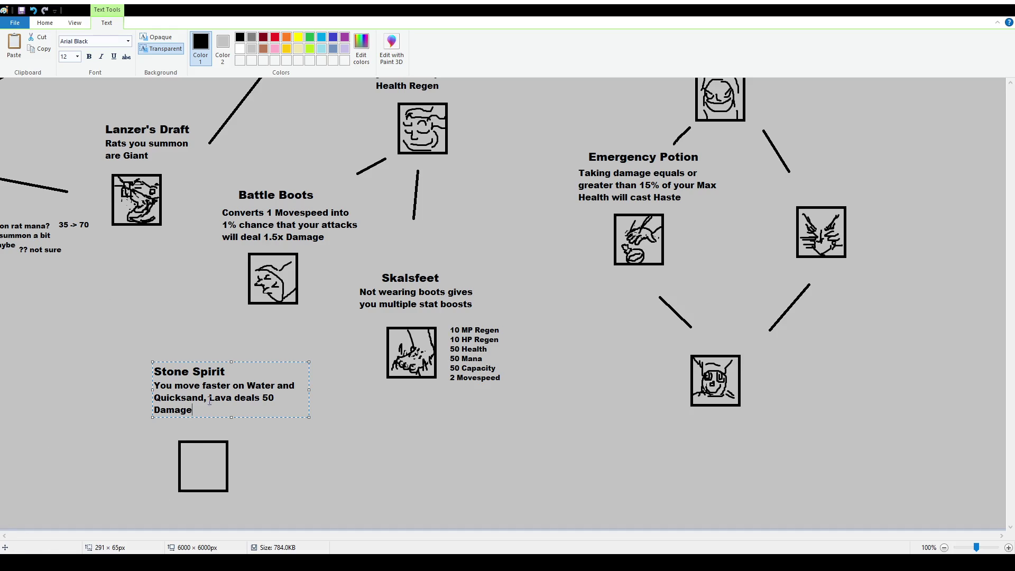
left_click(228, 385, "shift")
left_click_drag(229, 386, 251, 385)
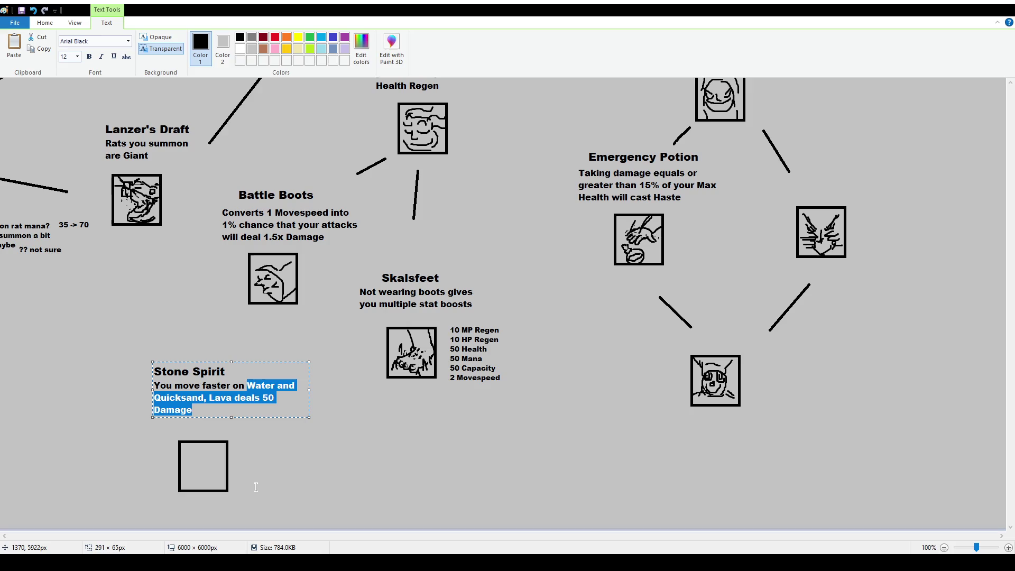
Replace the terrain wording with 'Slow Terrain' and make movement 25% faster
type("Slow Terrain and")
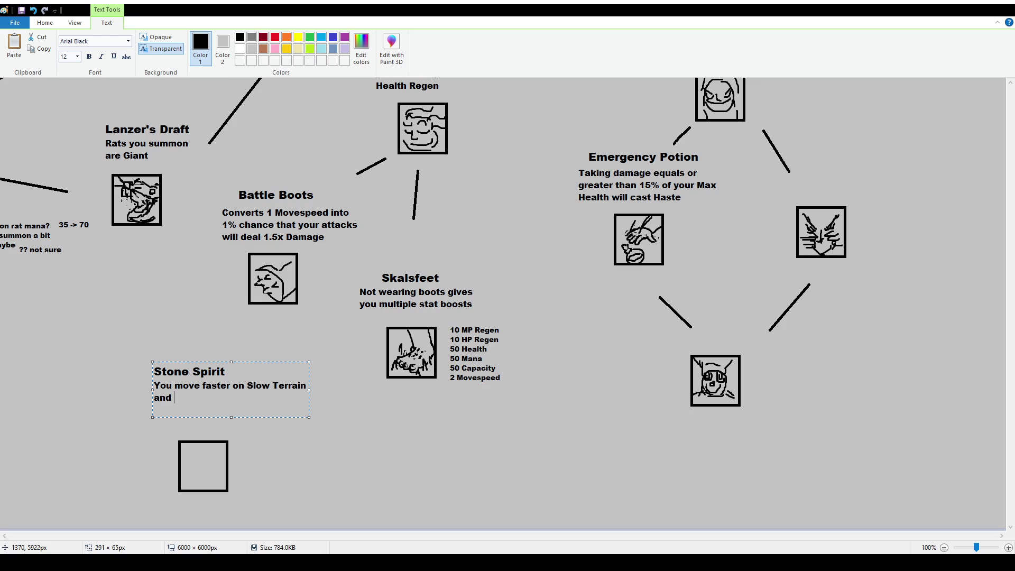
left_click(175, 385)
type("25%")
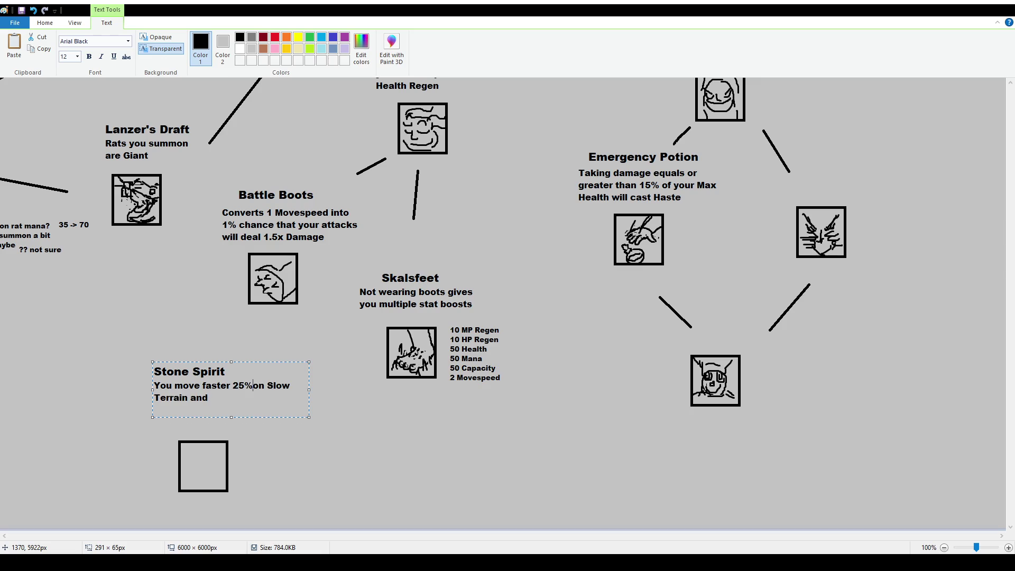
key("BackSpace")
key("BackSpace")
key("BackSpace")
left_click(203, 385)
type("25%")
Begin drafting a Nature's Elements damage clause at the end of the description
left_click(210, 398)
type("Elements")
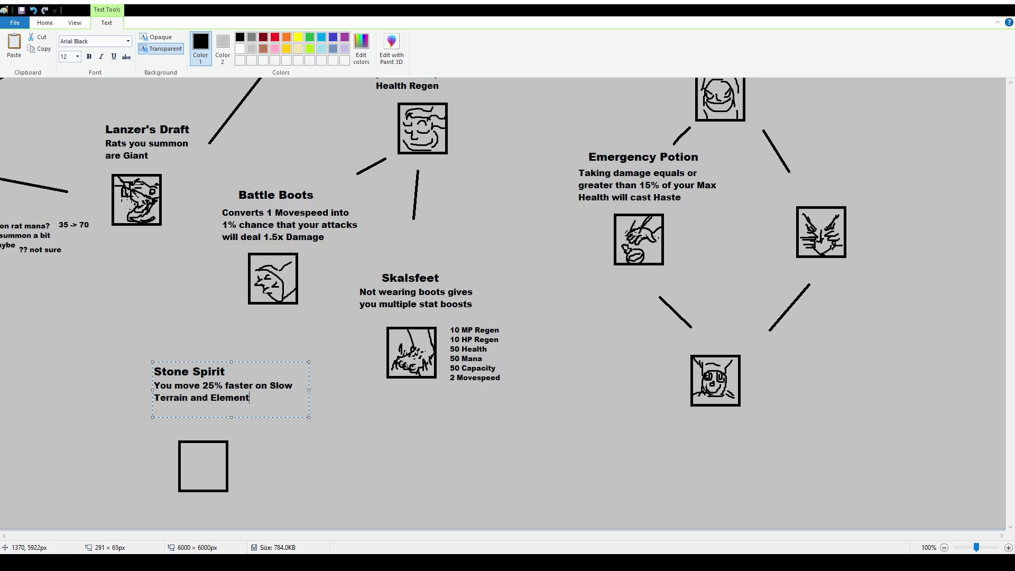
key("BackSpace")
key("BackSpace")
key("BackSpace")
type("Natura")
key("BackSpace")
type("e's Elements ")
type("deals")
key("BackSpace")
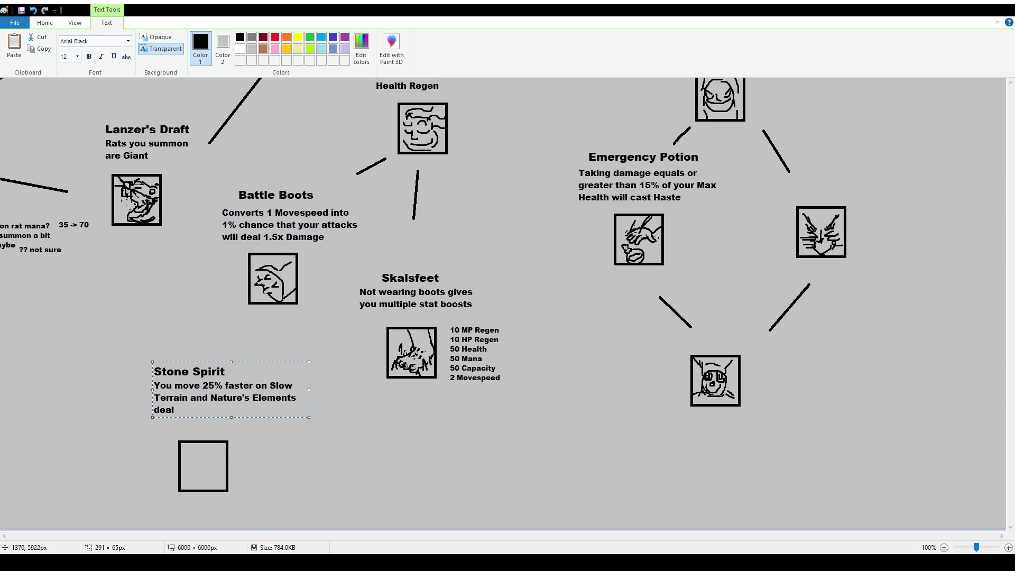
type("g")
key("BackSpace")
Rewrite it as 'if Nature's Elements damage you, you soak half of that damage.'
type("h")
type("alf")
type("?")
key("shift+Left")
key("shift+Left")
key("shift+Left")
key("BackSpace")
key("BackSpace")
key("BackSpace")
key("BackSpace")
type("damages you")
key("BackSpace")
key("BackSpace")
key("BackSpace")
left_click(210, 398)
type("if Nature's")
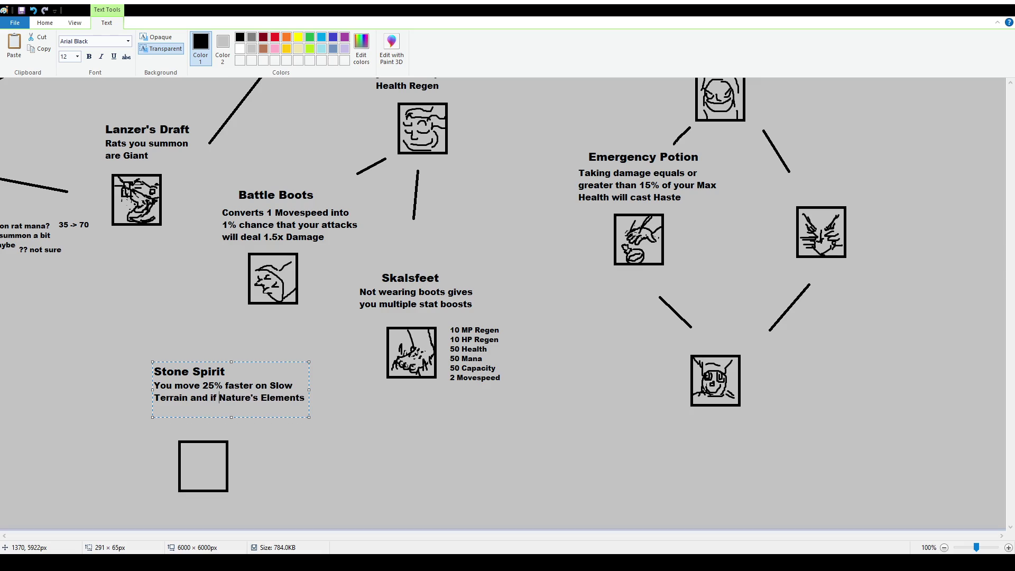
type(" Elements damage you, you soak half of that damage")
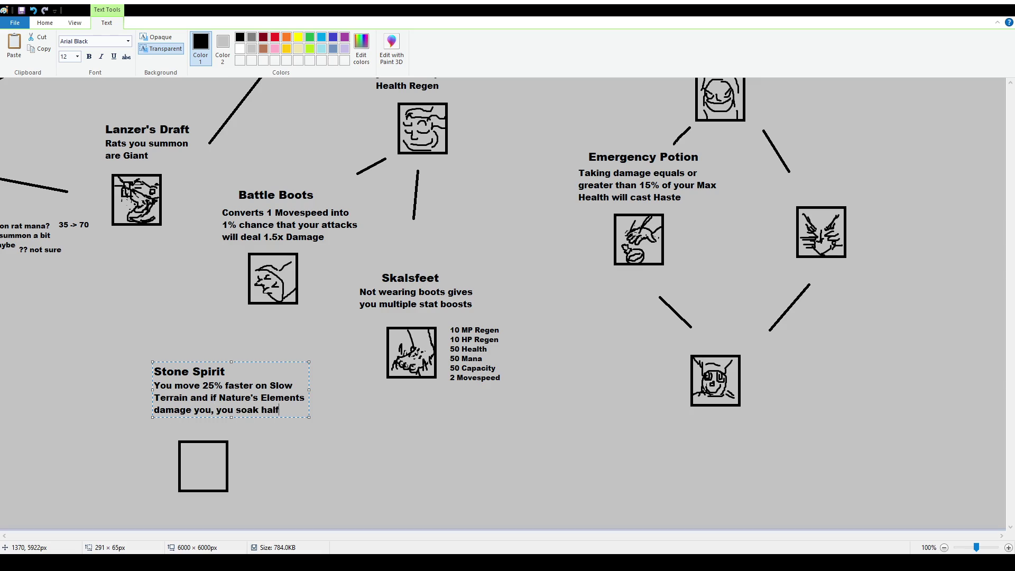
type(".")
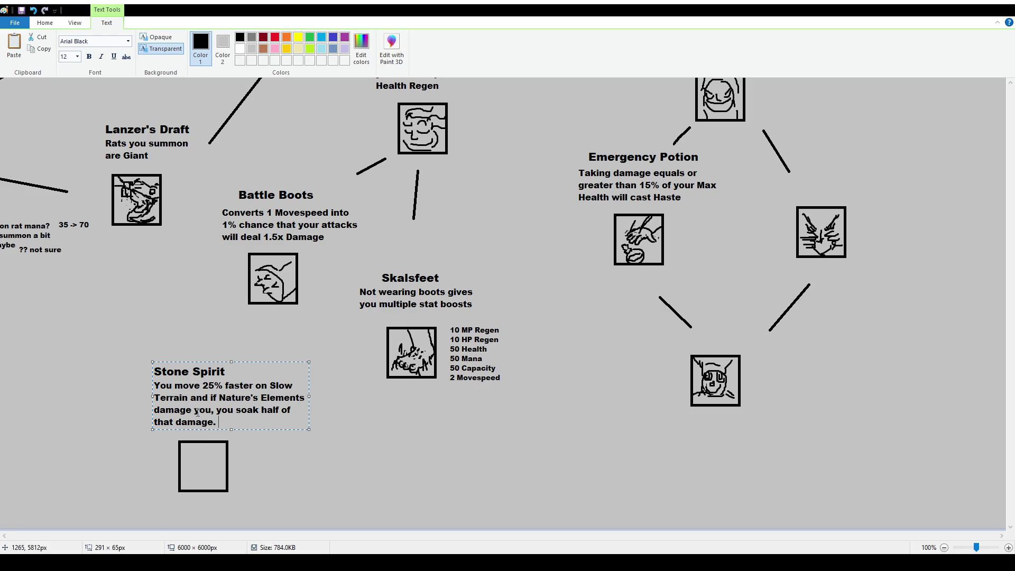
Shorten the clause to 'by half' and add ', but Monsters deal 25% more damage to you'
left_click_drag(212, 410, 220, 432)
type("by half")
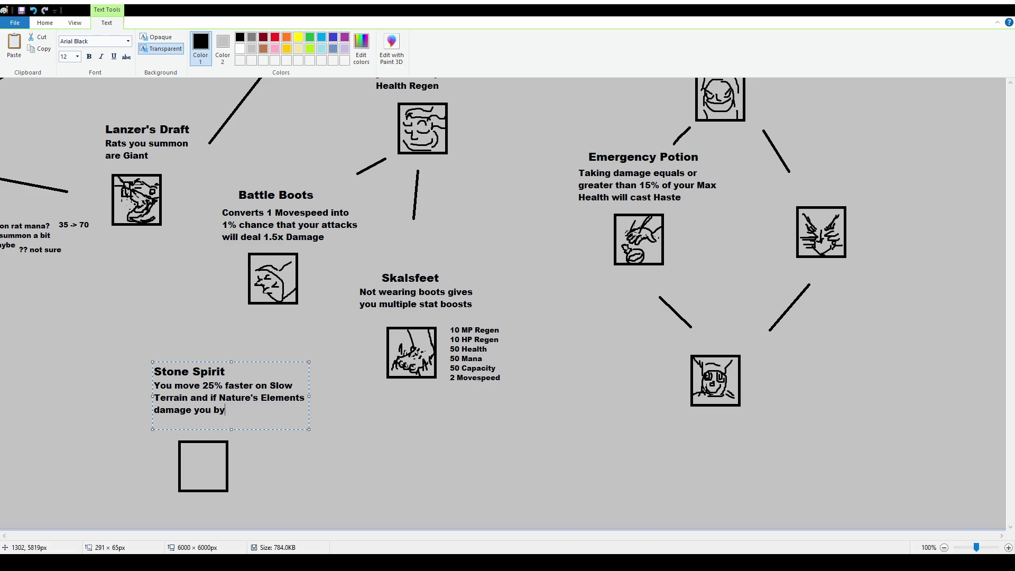
key("BackSpace")
key("BackSpace")
key("BackSpace")
type(",")
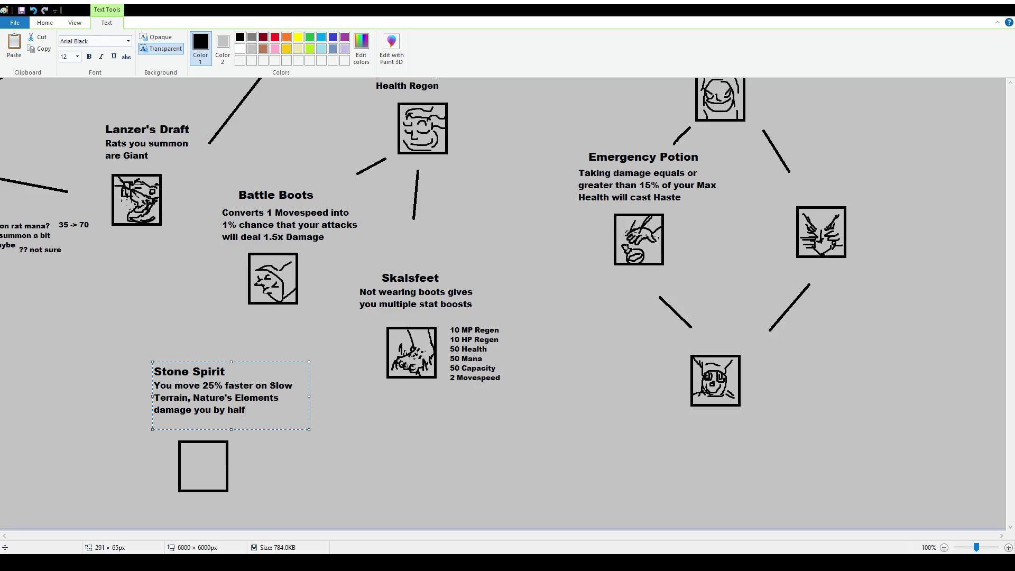
left_click(245, 410)
type("but")
type("Monsters ")
type("deal 25")
type("% more damage to you")
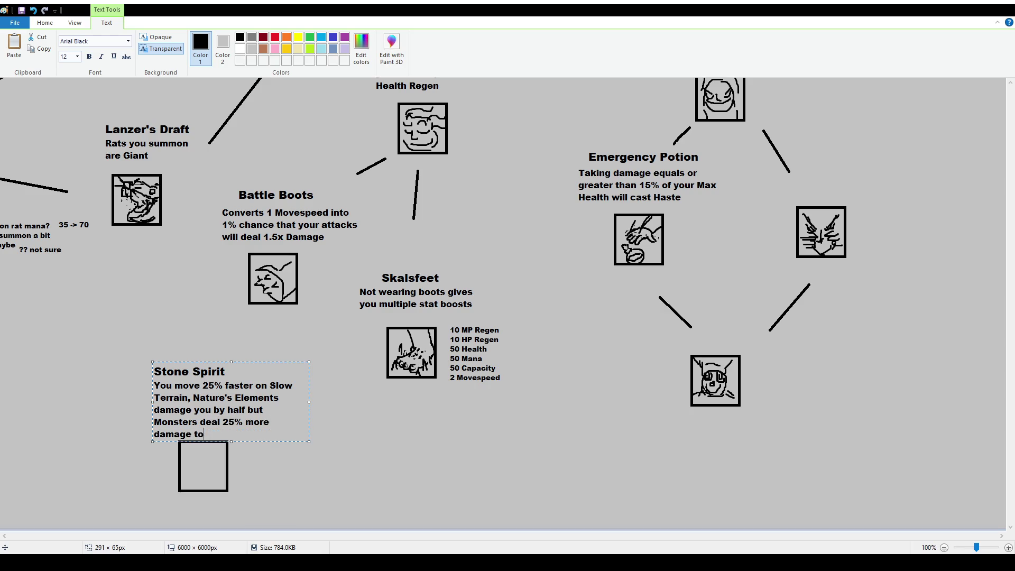
Retitle Stone Spirit as 'Attuned Spirit', after trying 'Adept' and 'Adapted'
left_click_drag(258, 360, 254, 355)
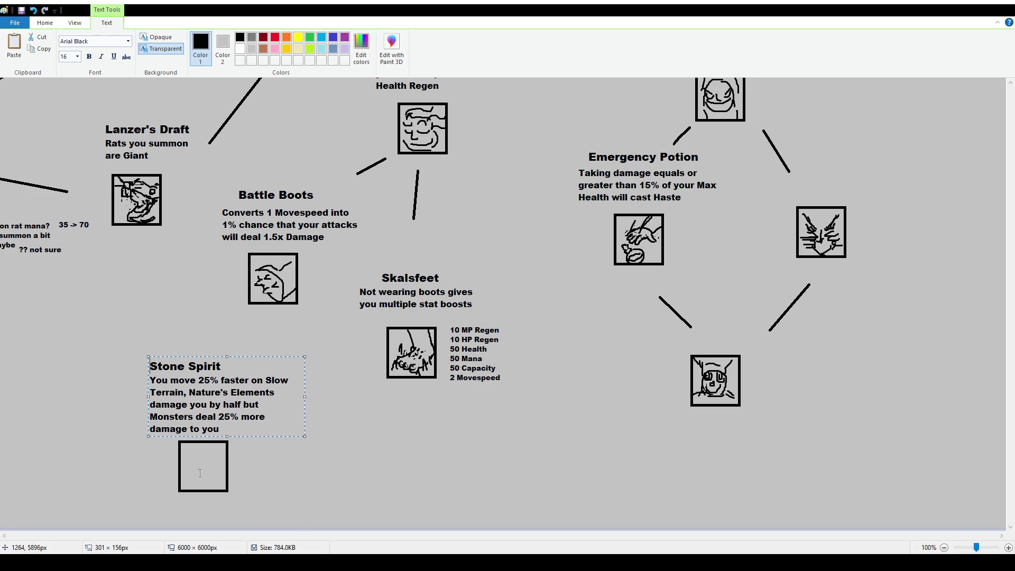
double_click(172, 367)
left_click(184, 368)
key("ctrl+shift+Left")
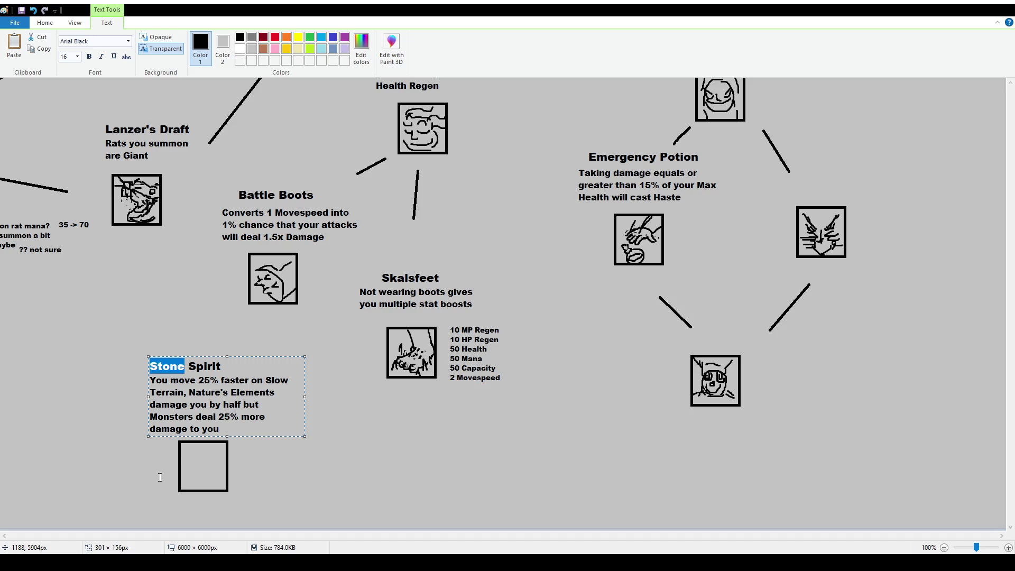
type("Adept")
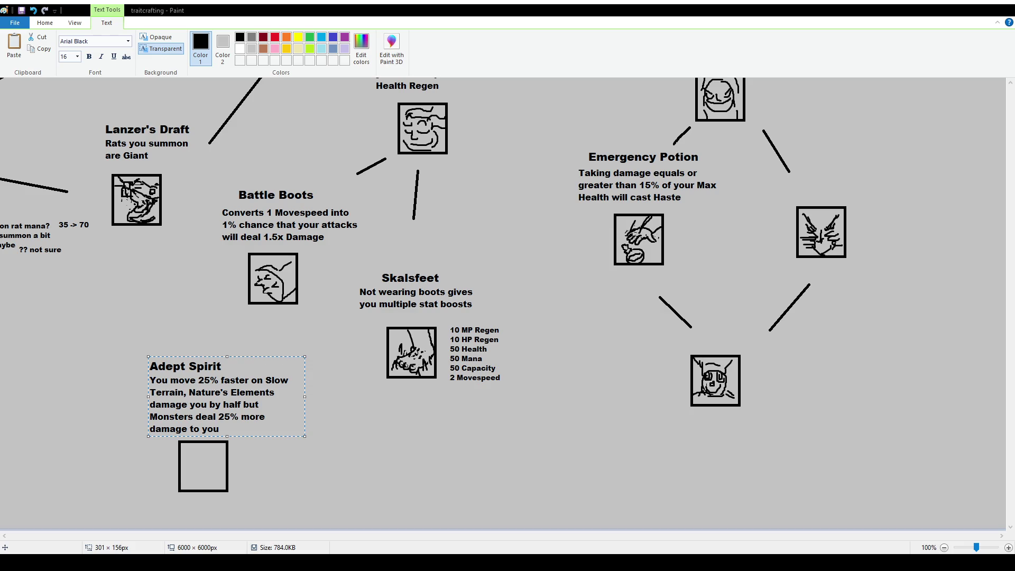
double_click(168, 366)
type("Adapted")
double_click(194, 366)
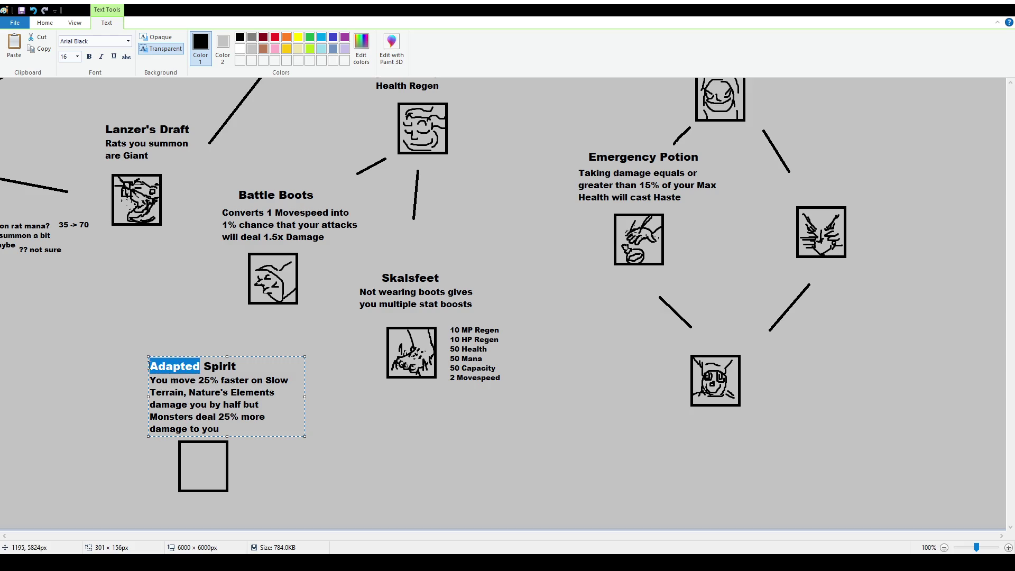
type("Attuned")
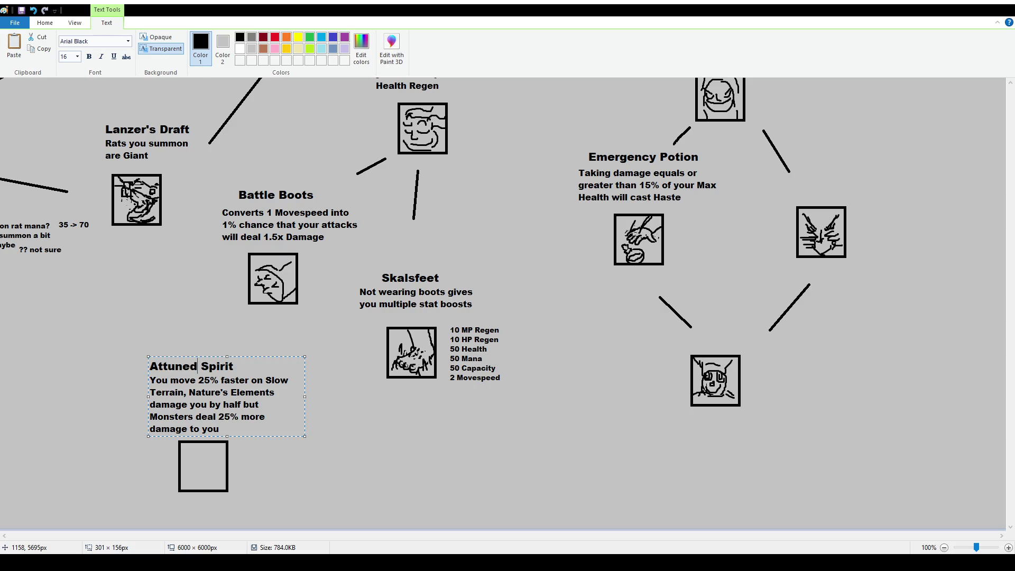
double_click(226, 366)
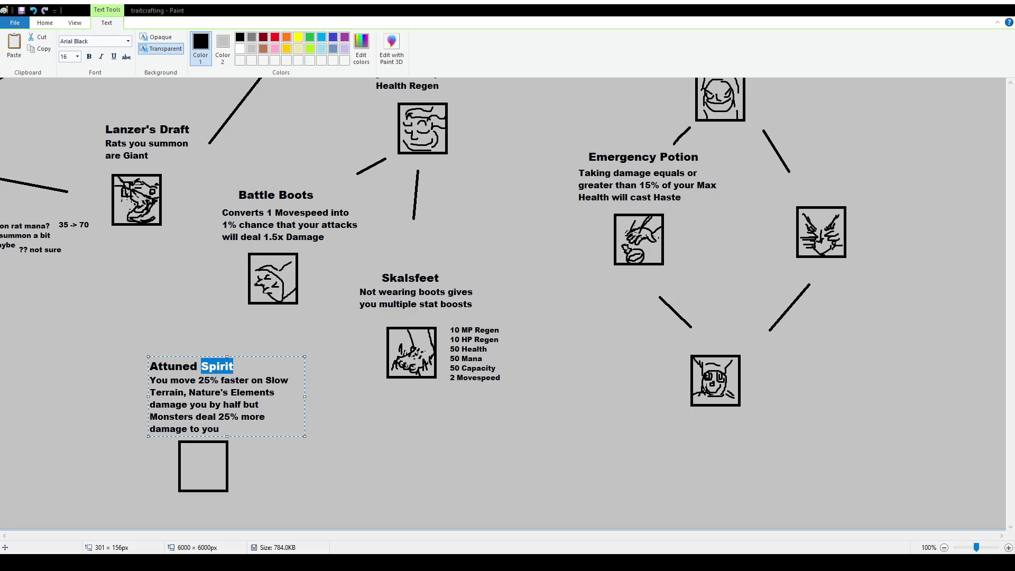
Raise the Attuned Spirit text block slightly
left_click(209, 146)
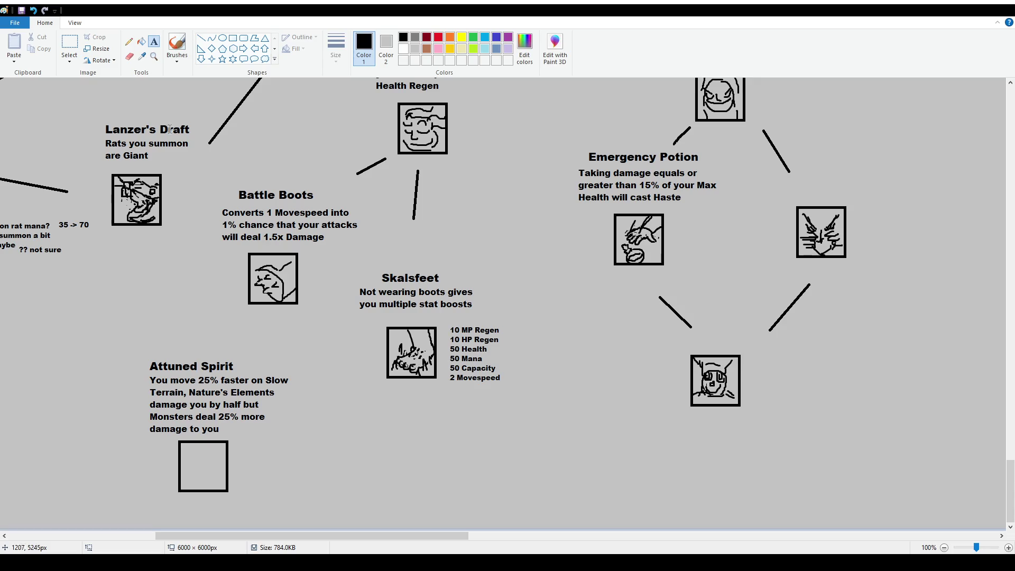
left_click(70, 45)
mouse_move(137, 352)
left_mouse_down()
mouse_move(321, 441)
mouse_move(308, 405)
left_mouse_up()
left_click(308, 428)
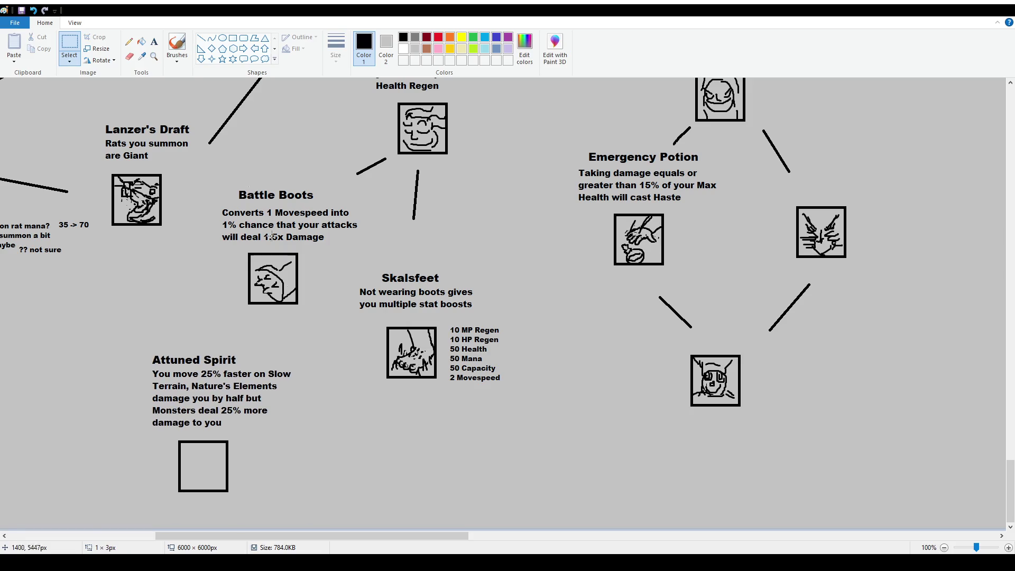
Draw straight connector lines from the Battle Boots and Skalsfeet icons to Attuned Spirit
left_click(201, 38)
left_click_drag(221, 341, 239, 316)
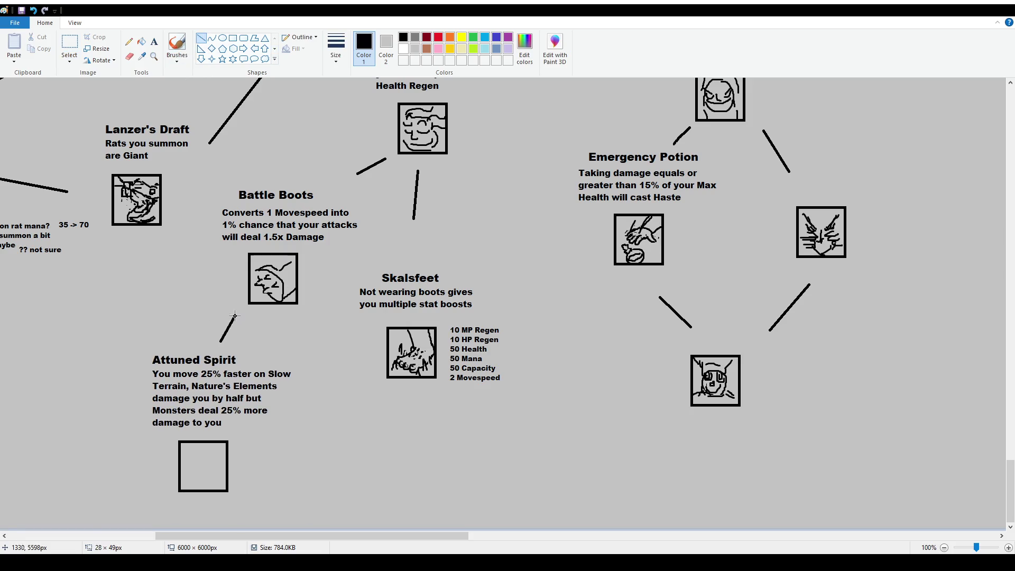
left_click_drag(304, 424, 368, 392)
left_click(471, 430)
scroll(400, 337, "up", 2)
scroll(401, 337, "down", 2)
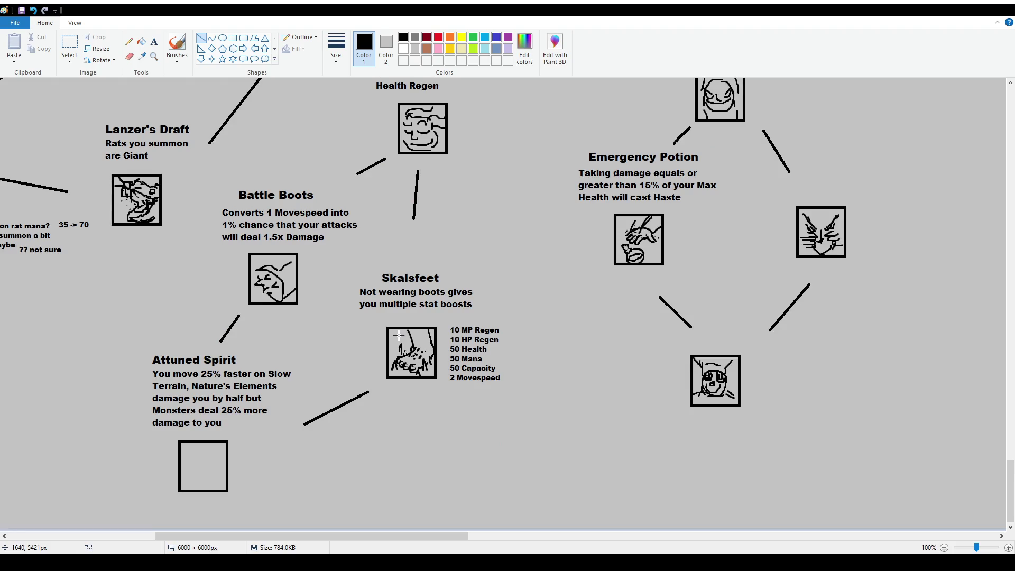
Sketch a freehand brush outline beside the Attuned Spirit entry, then undo it
left_click(69, 44)
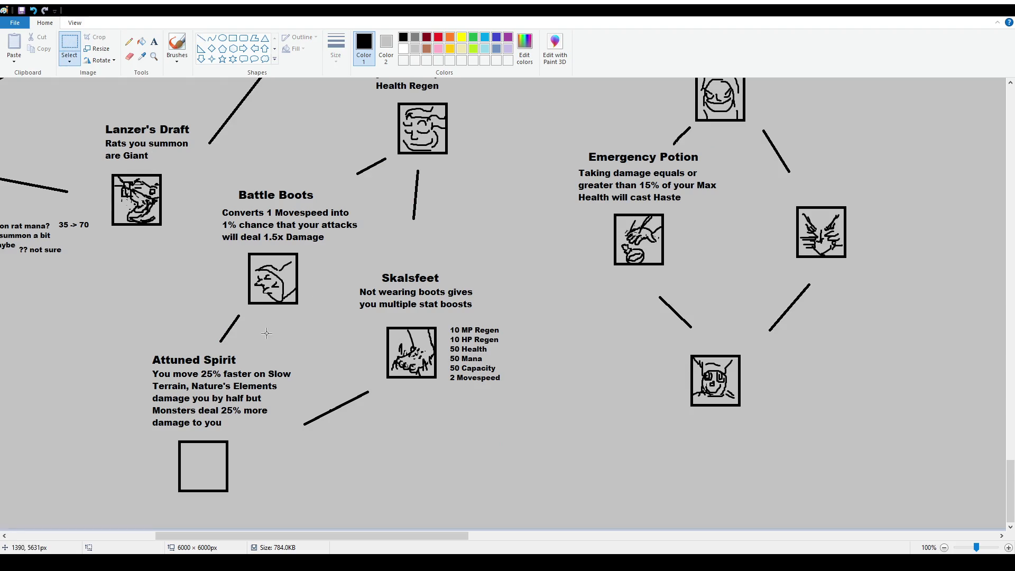
left_click(178, 44)
scroll(391, 231, "up", 4)
scroll(391, 231, "down", 4)
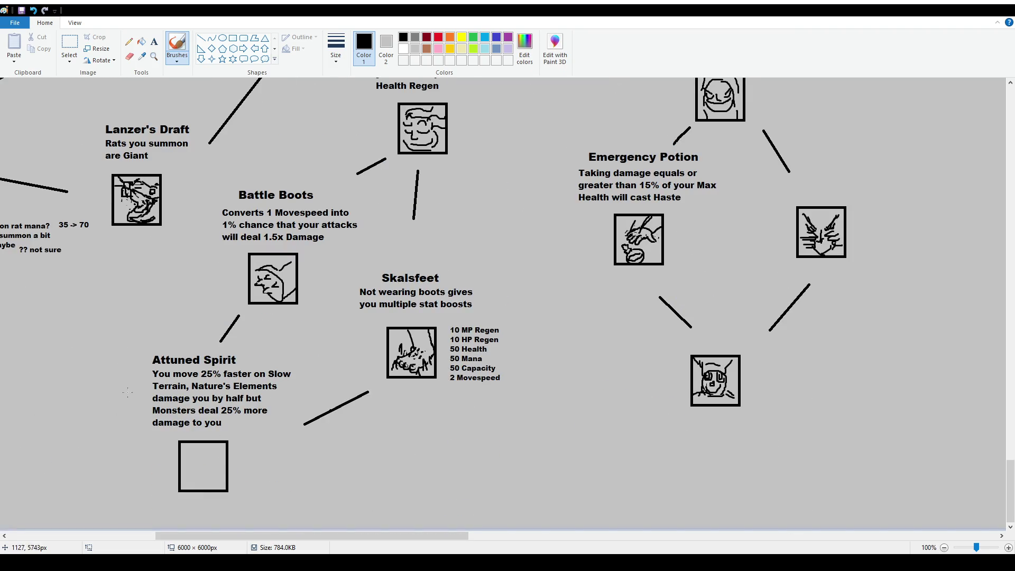
mouse_move(127, 345)
left_mouse_down()
mouse_move(130, 495)
mouse_move(268, 506)
mouse_move(301, 441)
mouse_move(230, 339)
mouse_move(130, 365)
left_mouse_up()
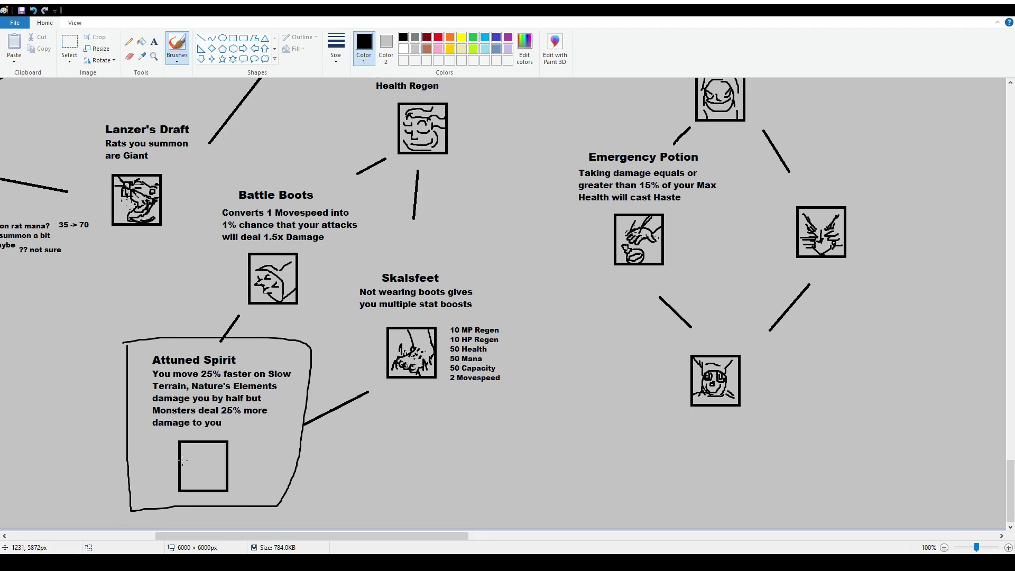
key("ctrl+z")
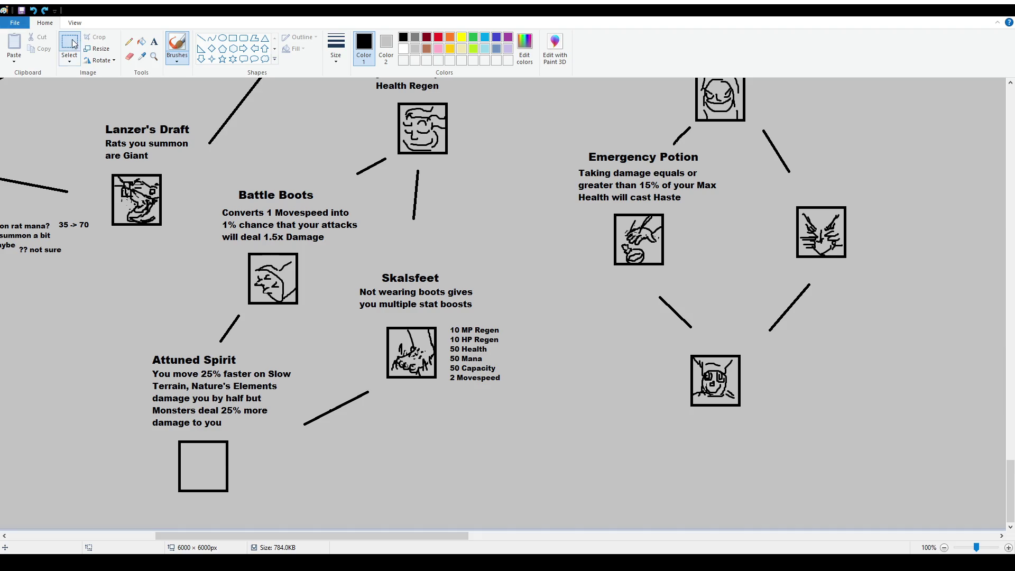
Nudge the Attuned Spirit title one pixel to the right
left_click(69, 43)
mouse_move(146, 350)
left_mouse_down()
mouse_move(256, 366)
mouse_move(211, 358)
left_mouse_up()
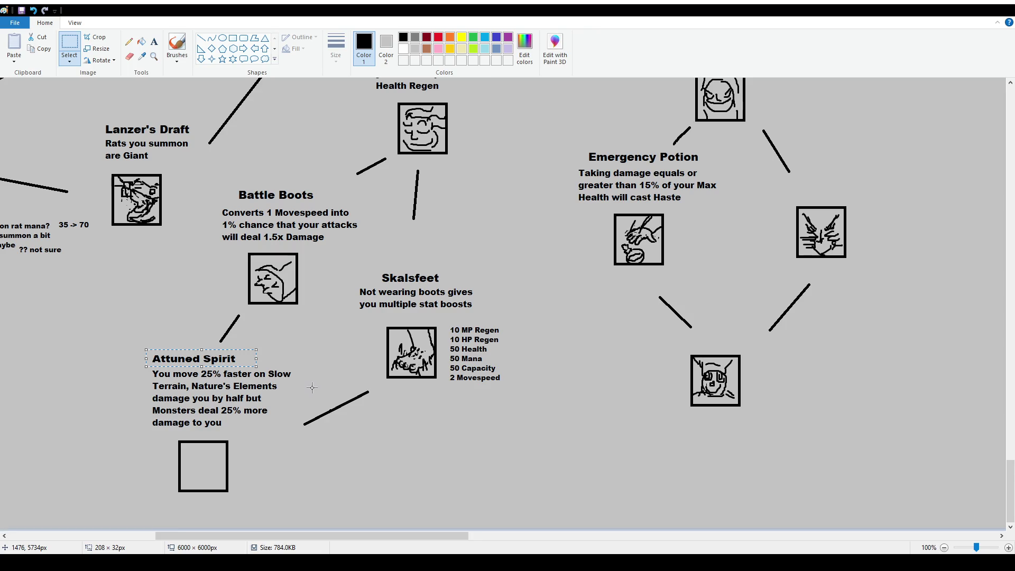
key("ctrl+z")
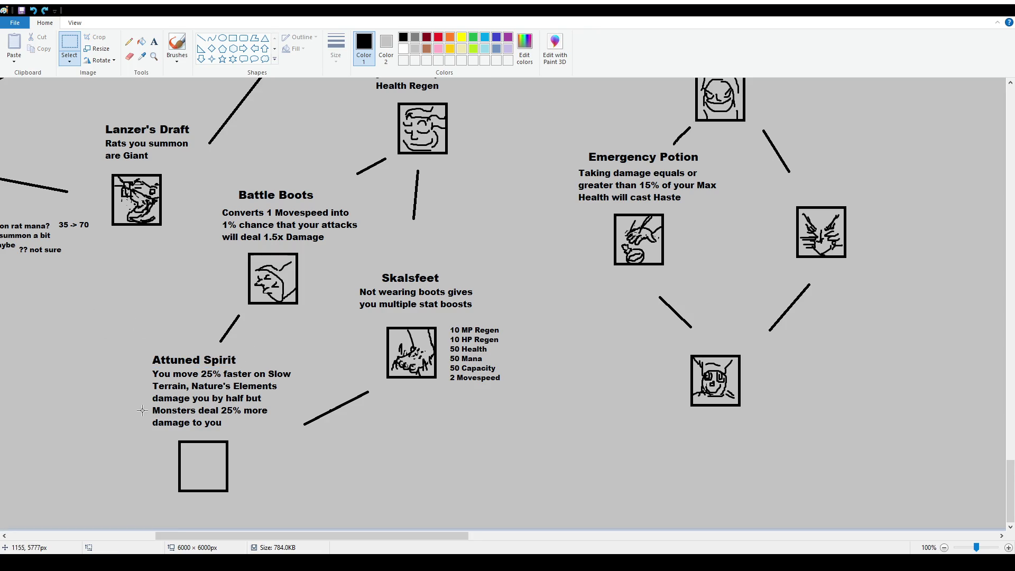
left_click_drag(144, 351, 283, 367)
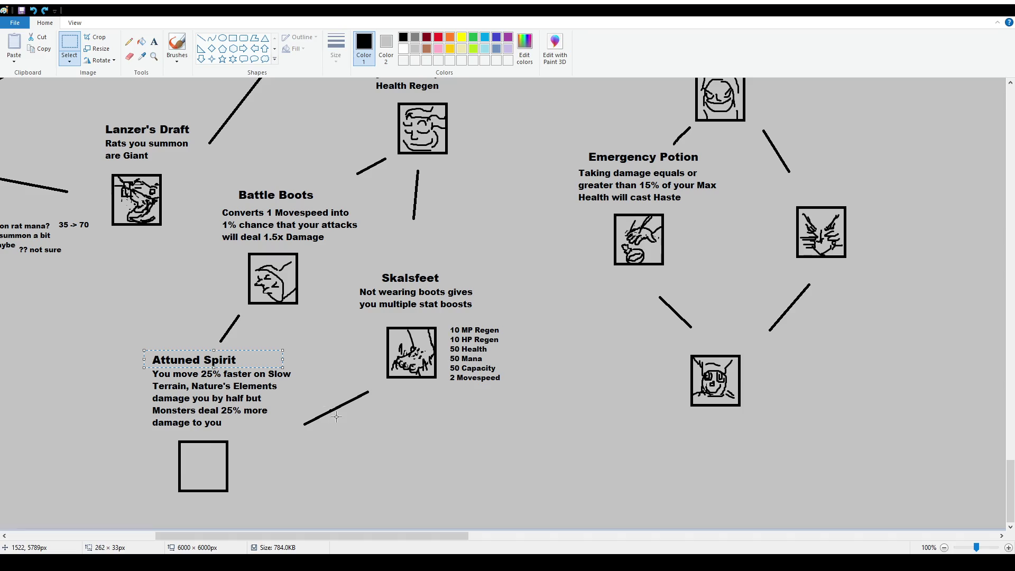
key("Right")
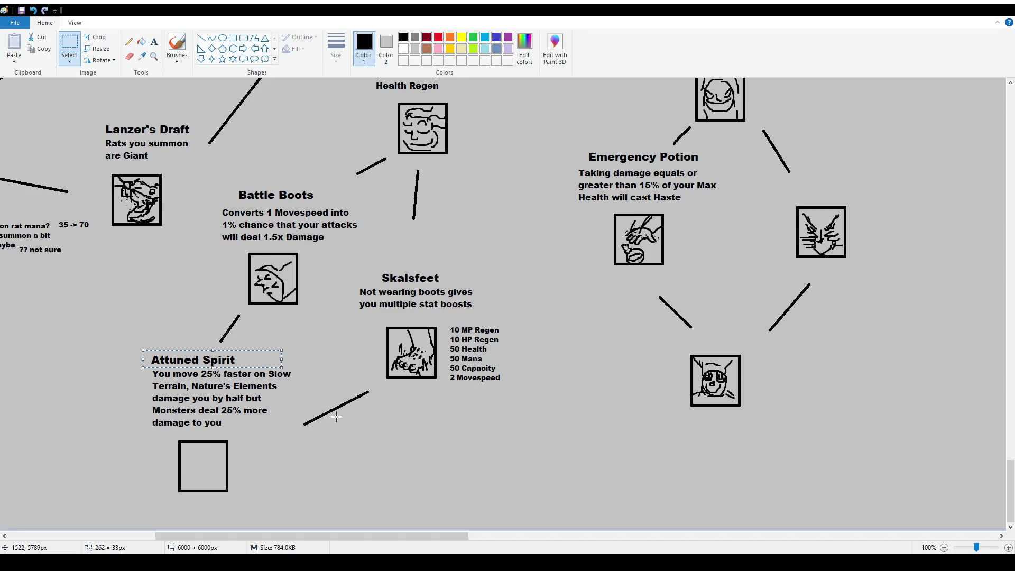
left_click(344, 420)
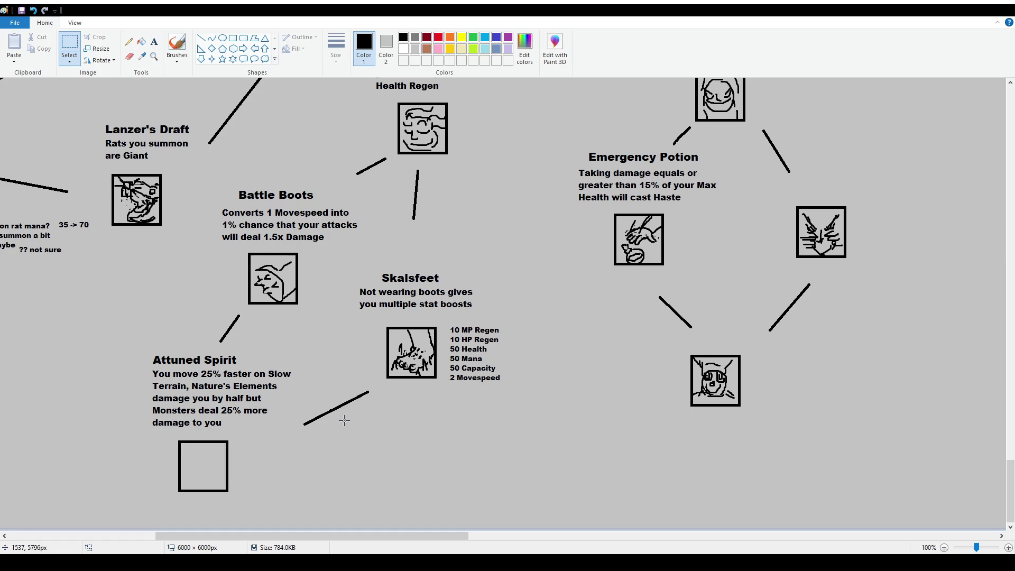
Move the whole Attuned Spirit text block up-left beside Lightbringer
scroll(79, 518, "down", 1)
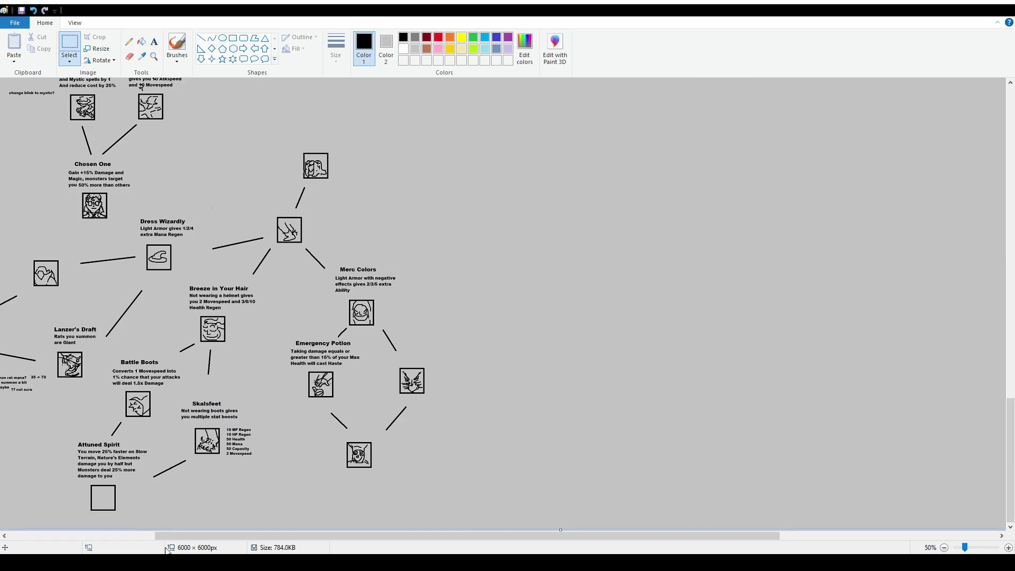
left_click_drag(165, 535, 18, 535)
mouse_move(305, 440)
left_mouse_down()
mouse_move(387, 481)
mouse_move(61, 302)
left_mouse_up()
left_click(447, 450)
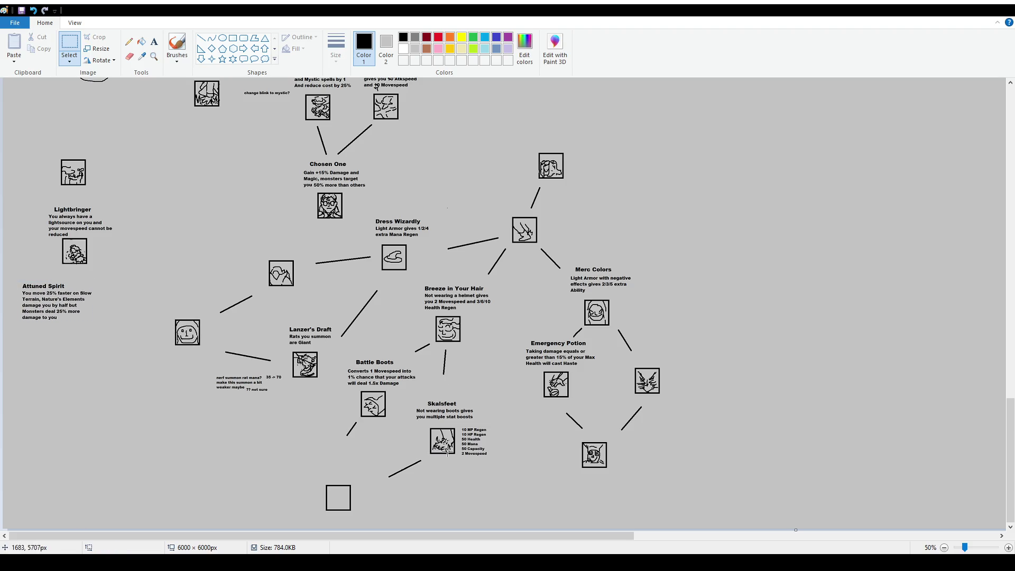
scroll(446, 450, "up", 2, "ctrl")
scroll(370, 497, "down", 6)
left_click_drag(292, 535, 398, 536)
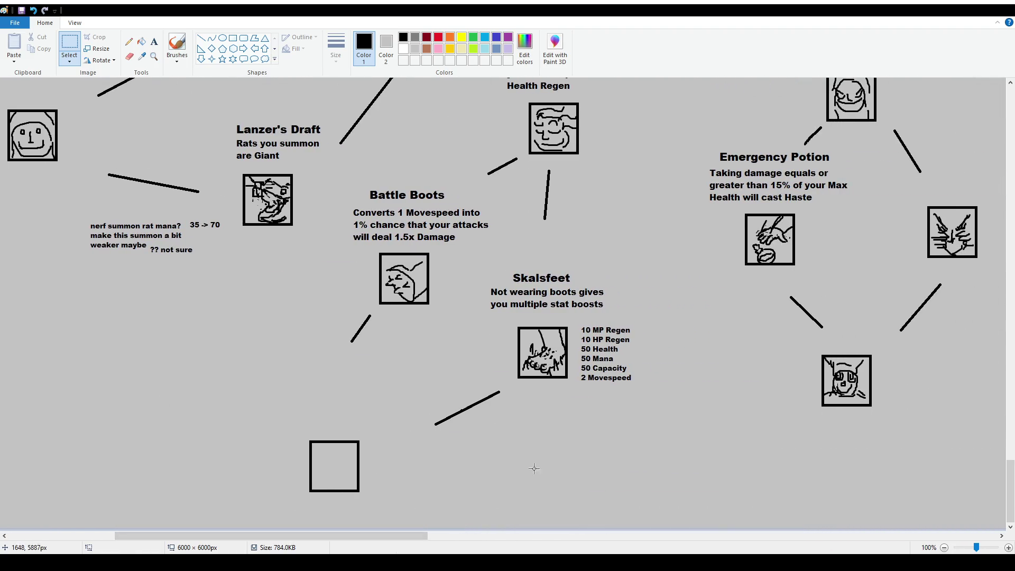
scroll(607, 340, "up", 2)
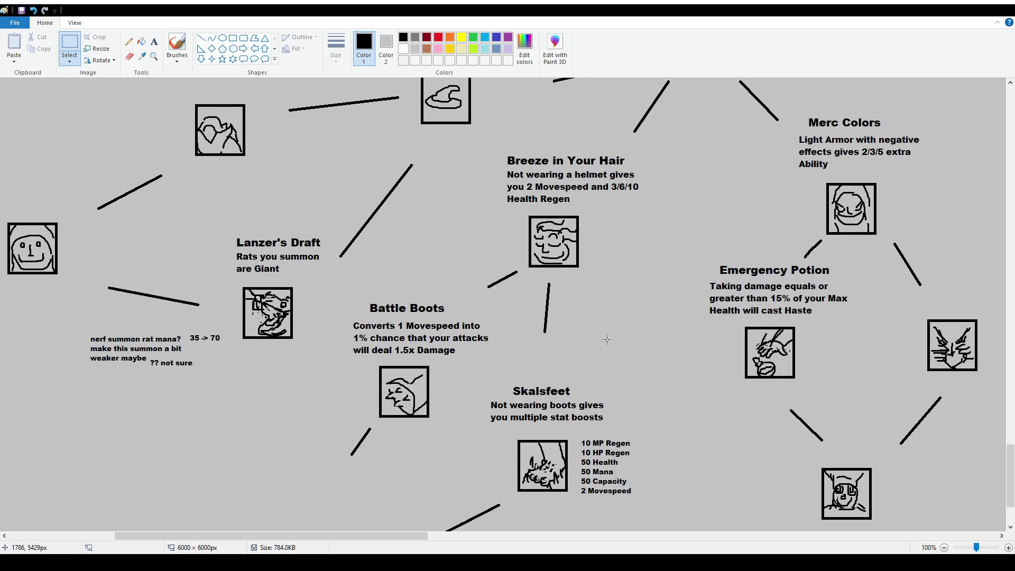
Zoom out to survey the whole skill tree, then zoom in on the Higher Calling circle with the brush selected
scroll(687, 254, "up", 2)
scroll(657, 277, "down", 2)
scroll(693, 244, "up", 6)
scroll(693, 244, "down", 8)
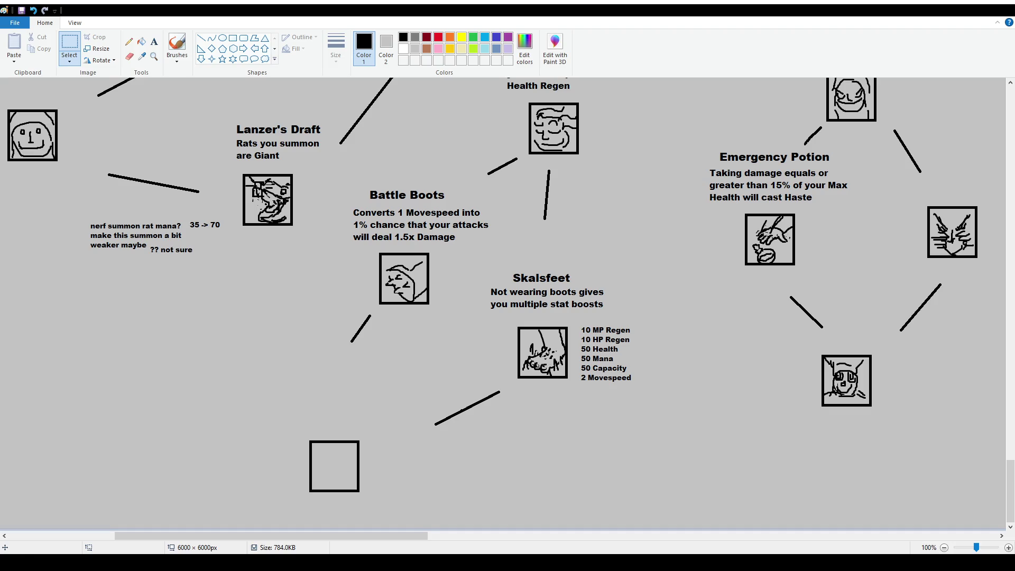
scroll(350, 292, "up", 8)
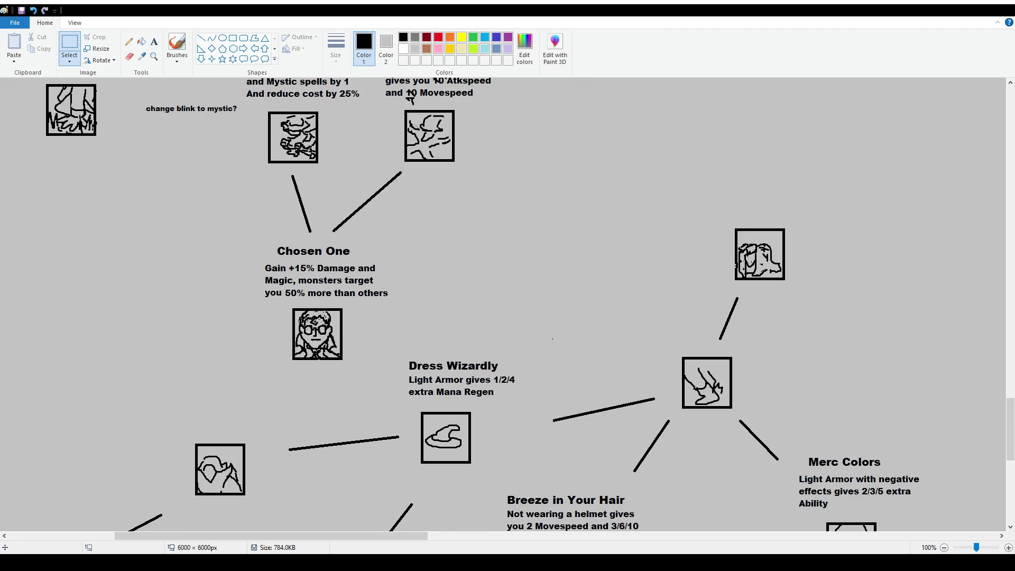
left_click(943, 547)
left_click(943, 547)
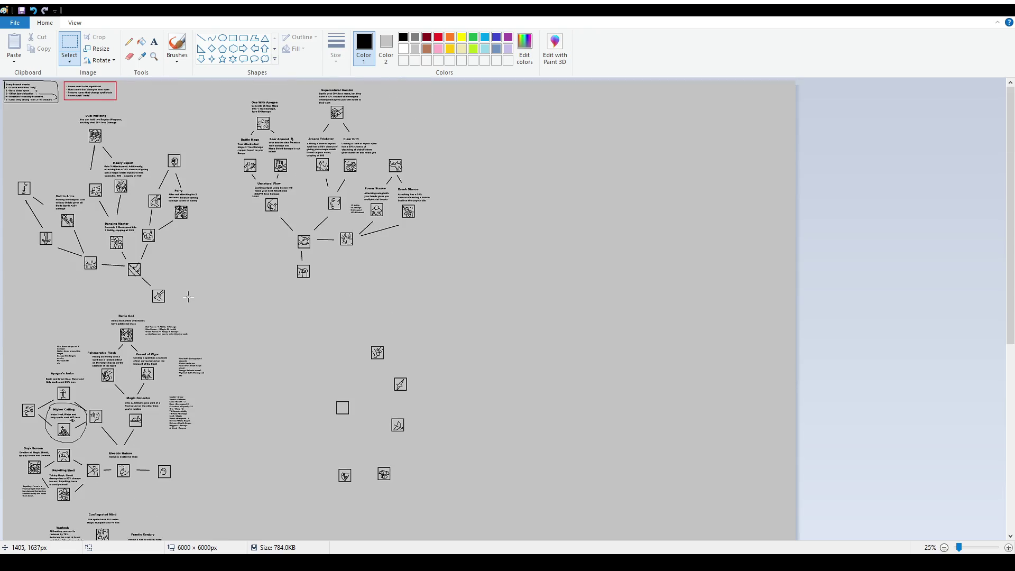
scroll(310, 218, "up", 1, "ctrl")
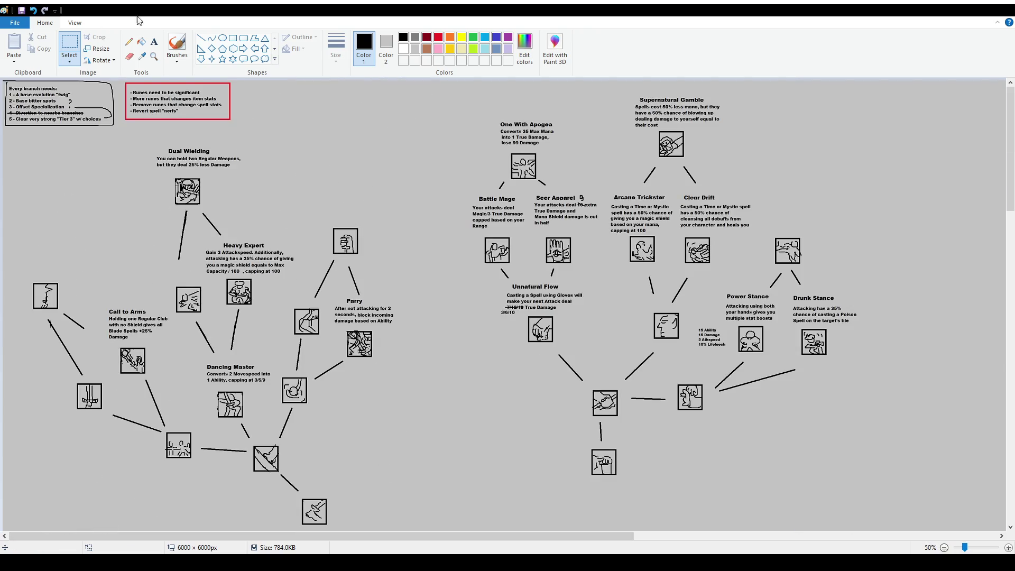
left_click(177, 45)
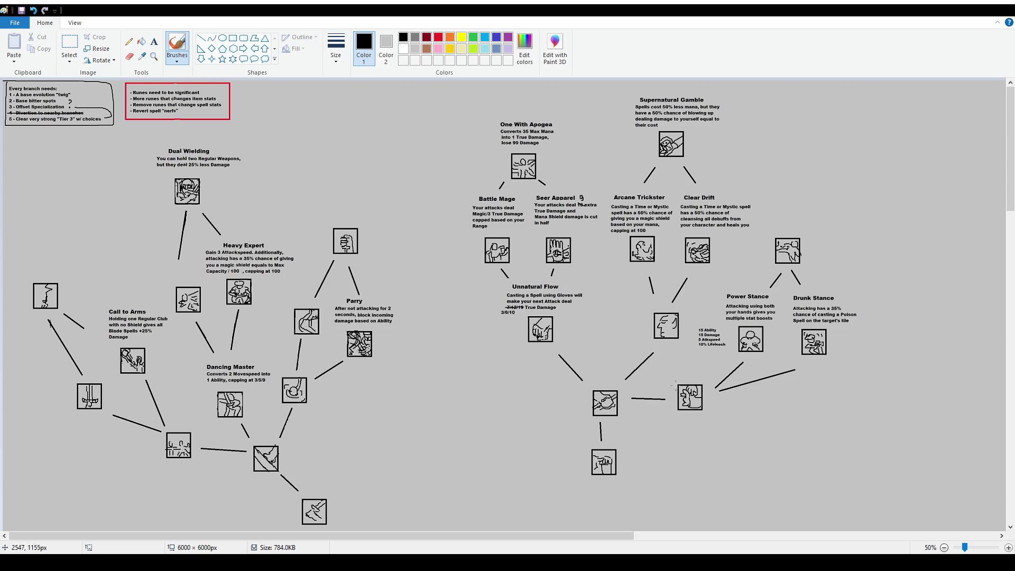
scroll(545, 280, "down", 10)
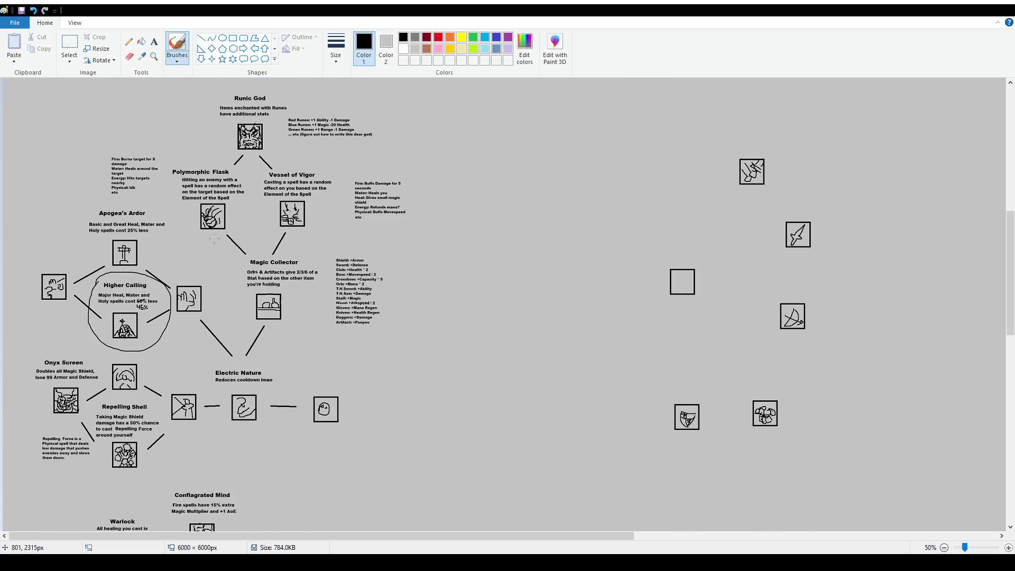
scroll(174, 328, "up", 1, "ctrl")
scroll(227, 276, "down", 3)
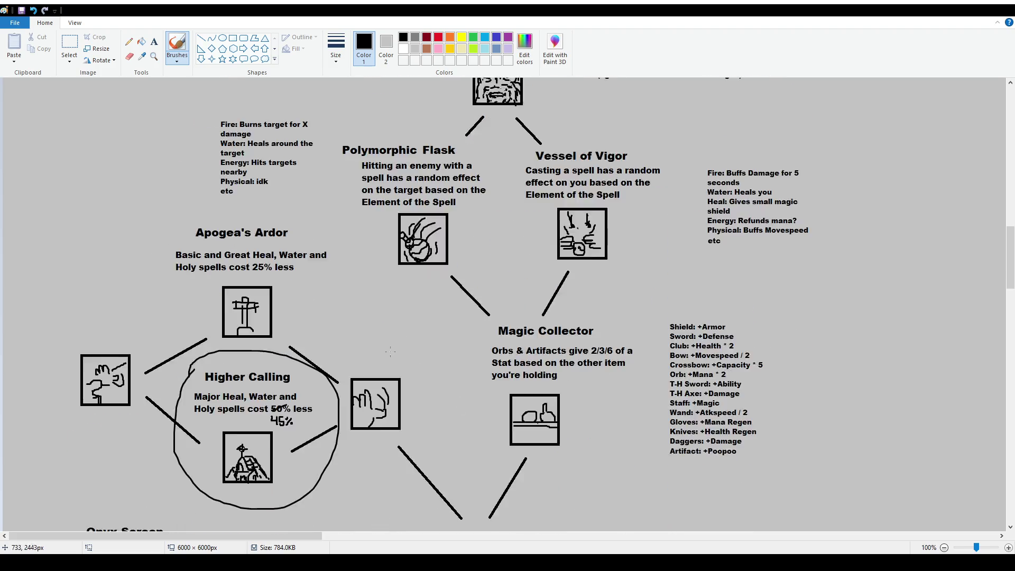
Erase the left, right and upper arcs of the circle around Higher Calling with the Eraser
left_click(73, 44)
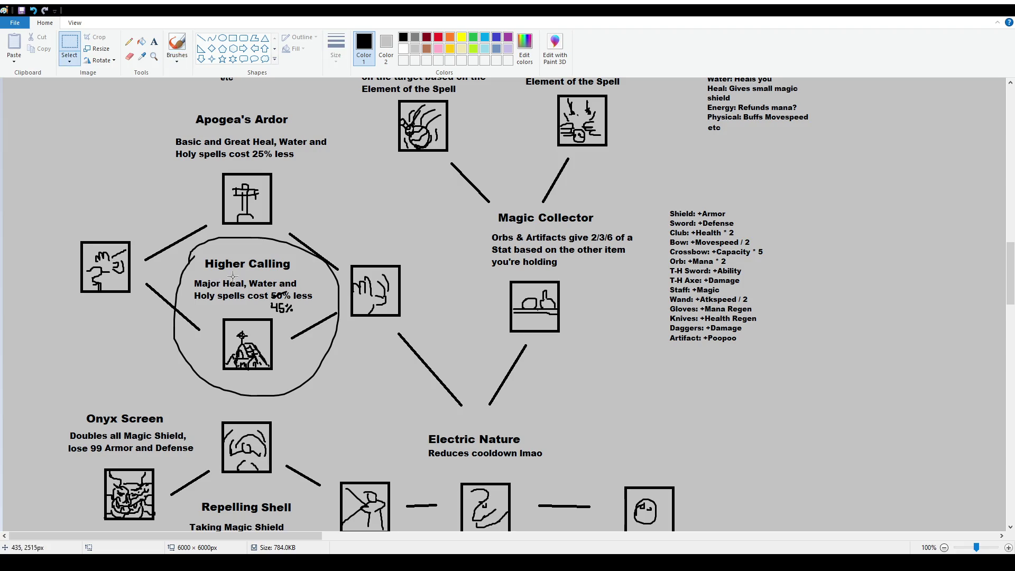
left_click_drag(200, 235, 282, 249)
left_click(285, 249)
left_click(129, 57)
mouse_move(178, 307)
left_mouse_down()
mouse_move(176, 293)
mouse_move(173, 313)
left_mouse_up()
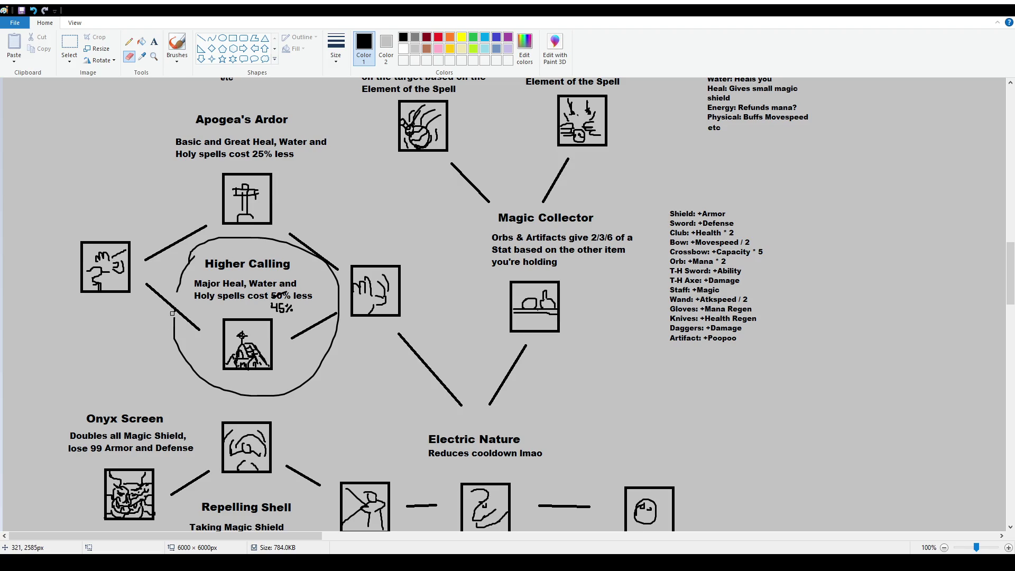
mouse_move(337, 327)
left_mouse_down()
mouse_move(337, 297)
mouse_move(309, 254)
mouse_move(338, 293)
left_mouse_up()
left_click_drag(310, 258, 302, 249)
left_click_drag(196, 259, 182, 285)
left_click_drag(295, 252, 278, 240)
Select and delete the leftover arc pieces above and beside the Higher Calling icon
left_click(70, 44)
mouse_move(189, 241)
left_mouse_down()
mouse_move(206, 255)
mouse_move(280, 254)
left_mouse_up()
key("Delete")
key("Delete")
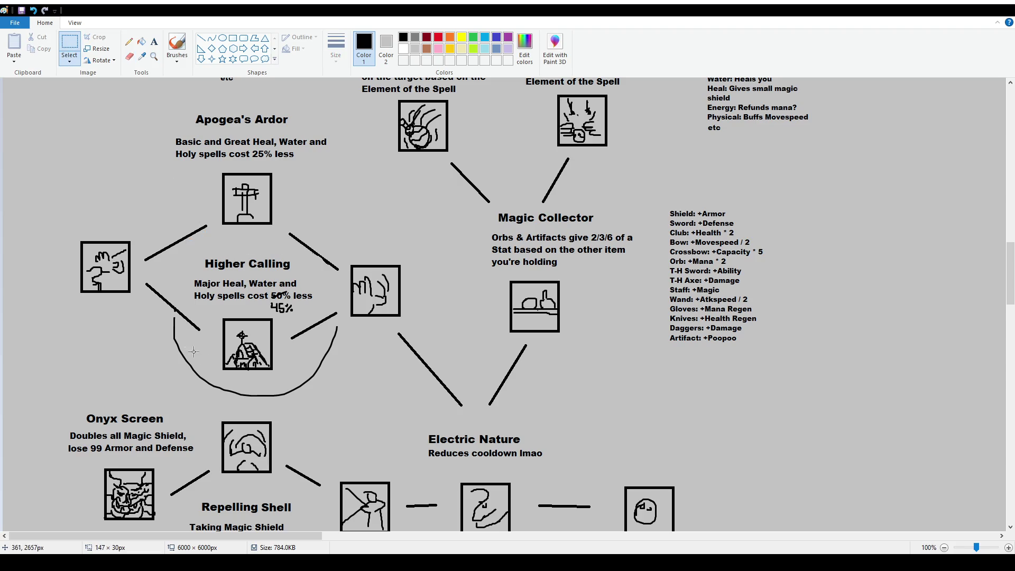
mouse_move(171, 318)
left_mouse_down()
mouse_move(201, 380)
mouse_move(222, 394)
mouse_move(314, 412)
left_mouse_up()
key("Delete")
key("Delete")
key("Delete")
left_click_drag(305, 345, 346, 393)
key("Delete")
left_click_drag(326, 324, 350, 366)
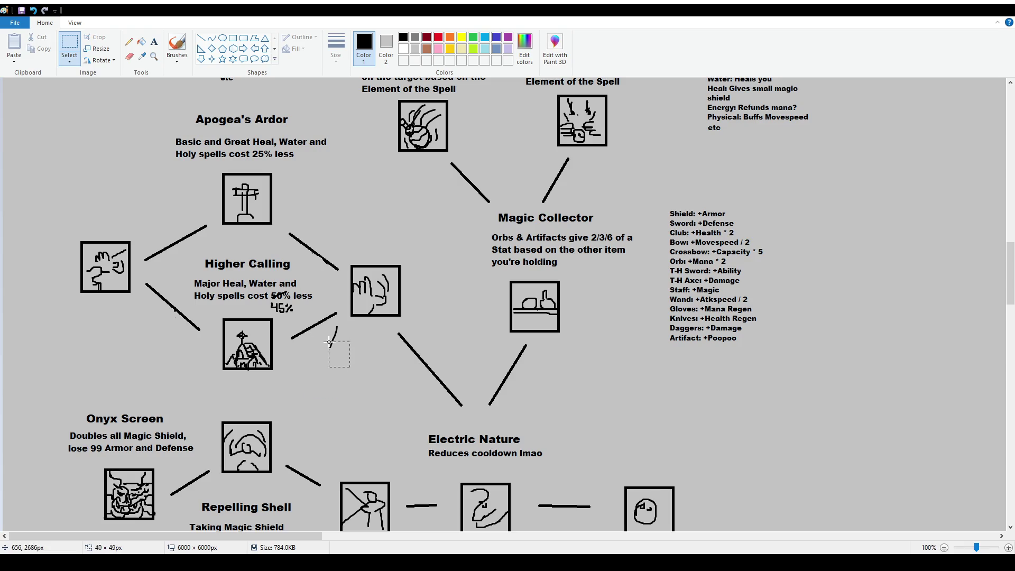
key("Delete")
scroll(317, 291, "down", 15)
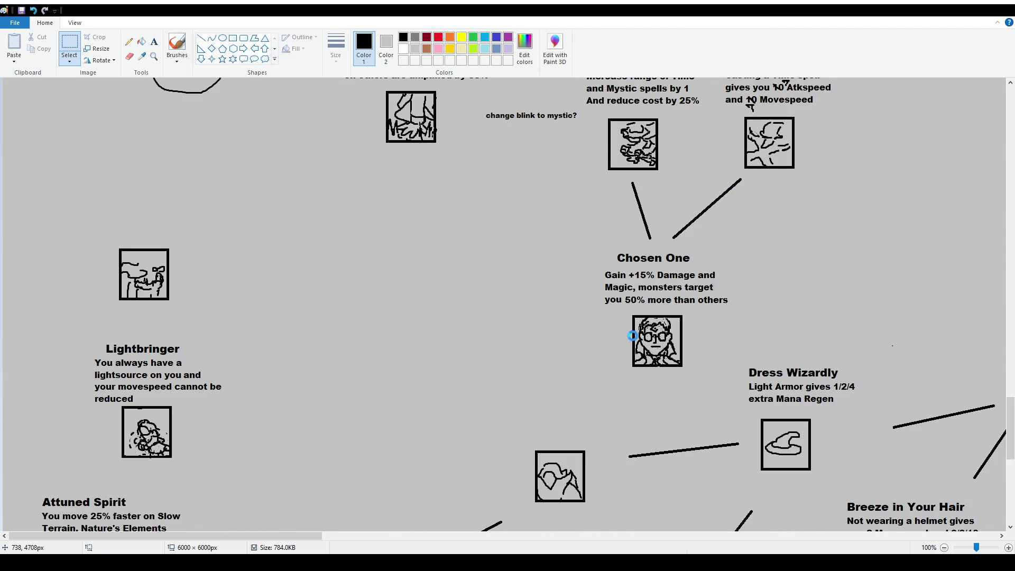
Scroll down and drag a size-12 text box above the blank square below Skalsfeet
scroll(582, 365, "down", 7)
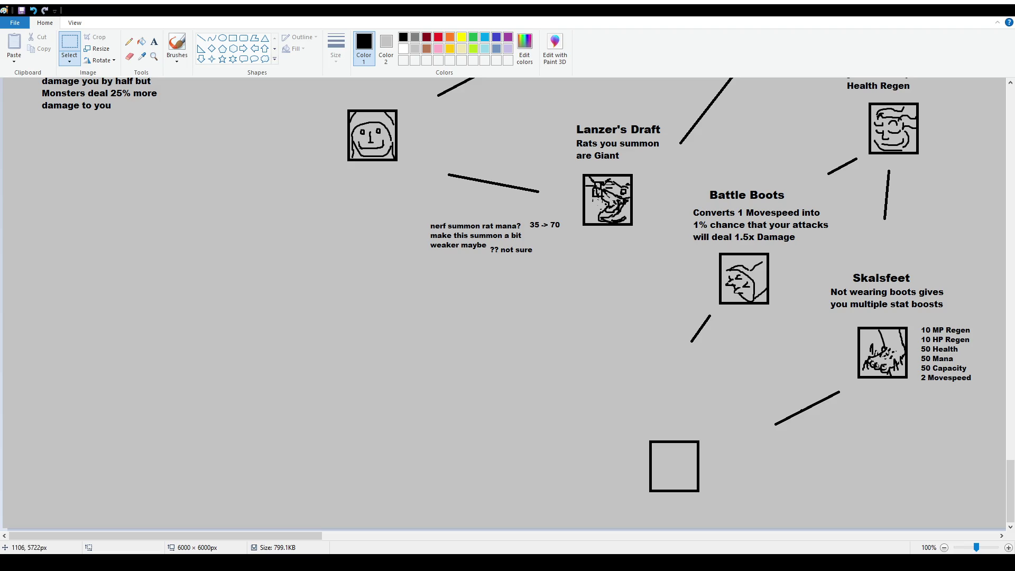
left_click_drag(313, 532, 400, 535)
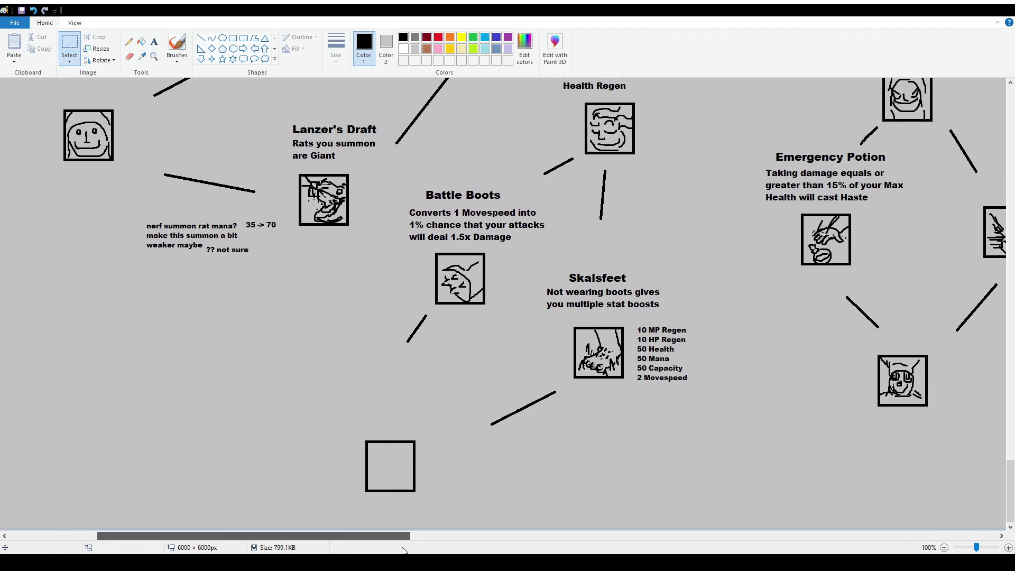
left_click(154, 41)
left_click_drag(333, 386, 463, 428)
left_click(71, 56)
type("12")
key("Return")
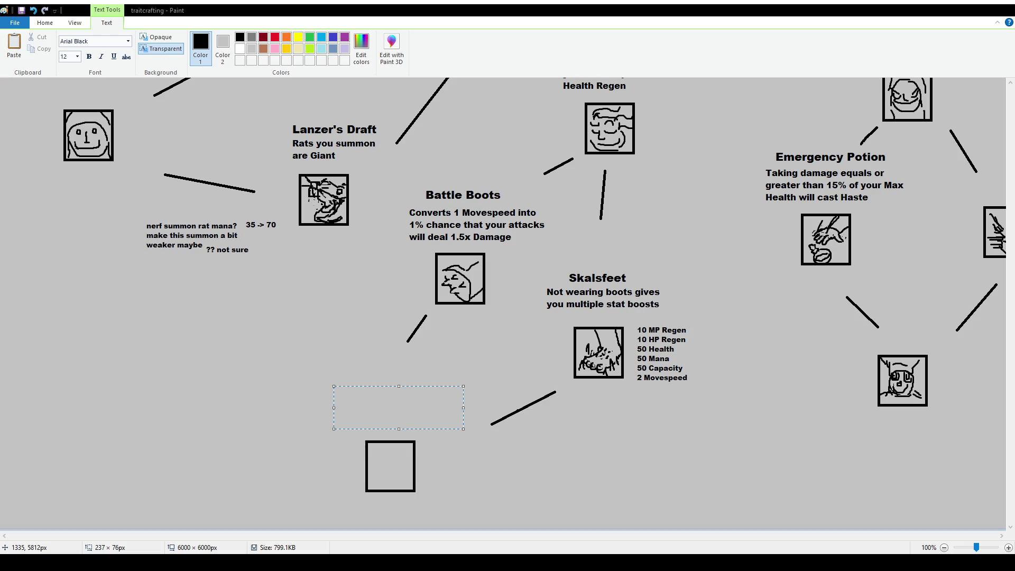
scroll(559, 320, "down", 4)
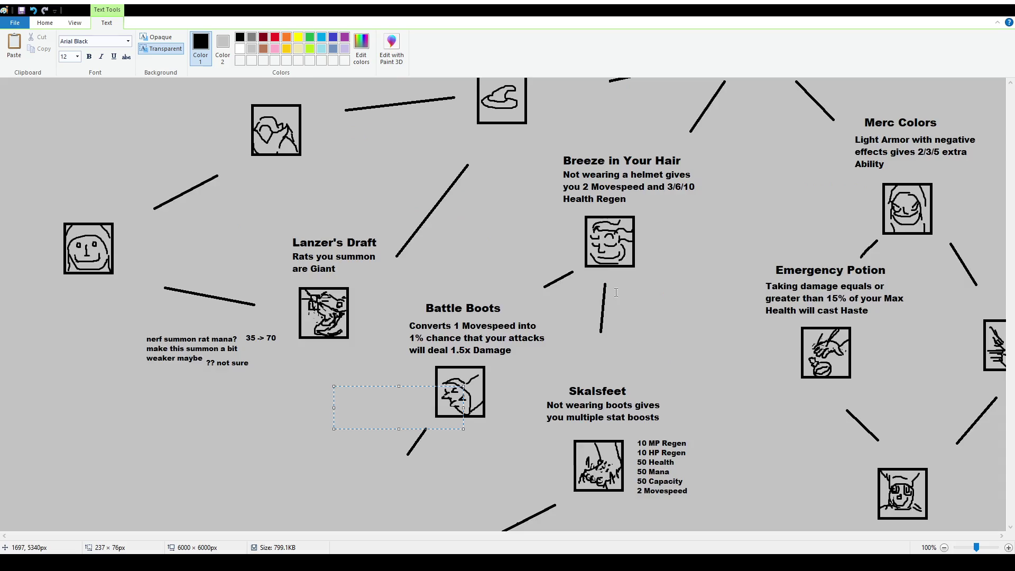
Close the empty text box, then brush trial loops around the Breeze-to-Skalsfeet branch and undo each one
left_click(581, 317)
left_click(175, 40)
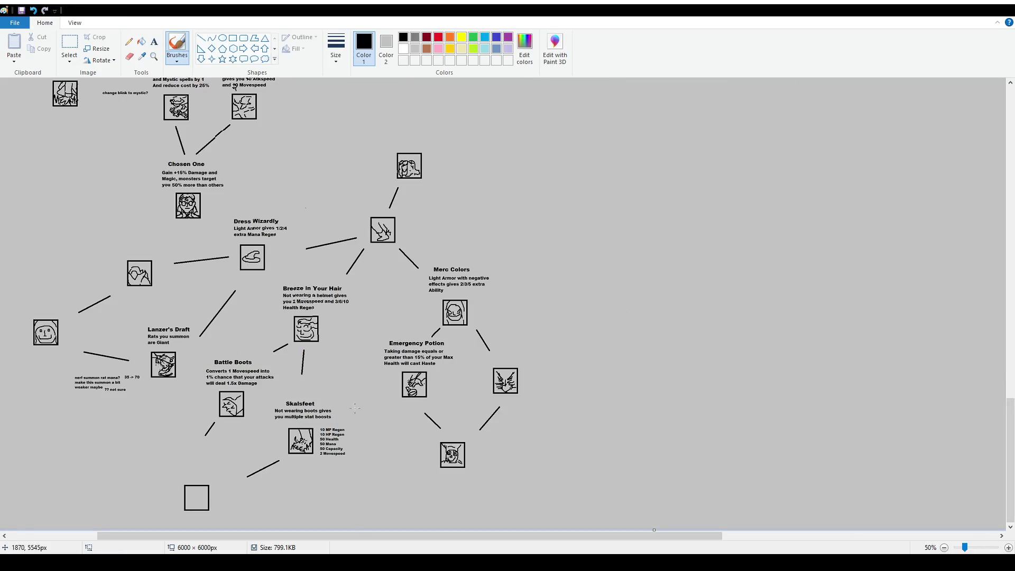
left_click_drag(332, 364, 363, 339)
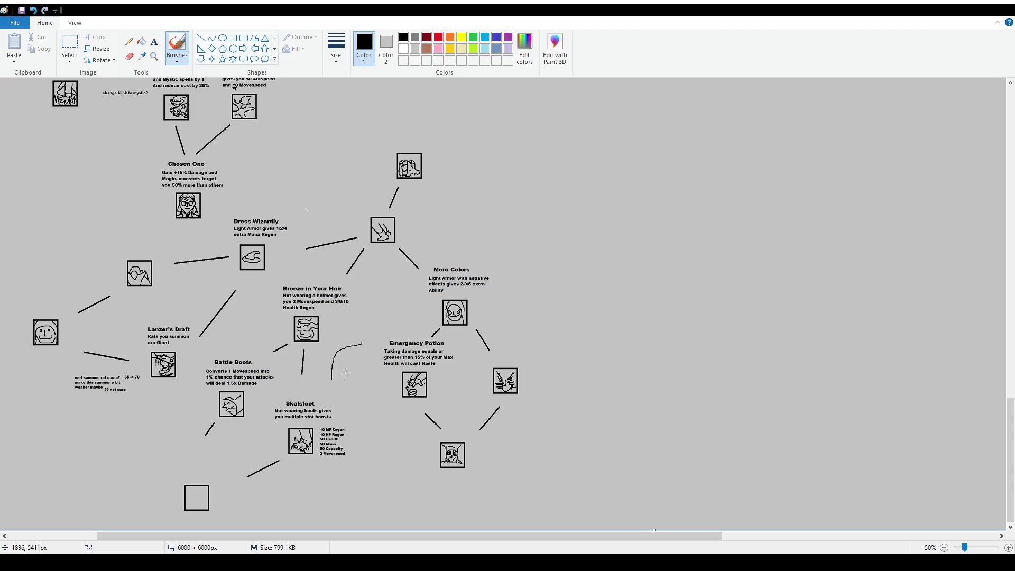
key("ctrl+z")
mouse_move(410, 217)
left_mouse_down()
mouse_move(414, 236)
mouse_move(370, 269)
mouse_move(346, 349)
mouse_move(356, 482)
mouse_move(243, 522)
mouse_move(168, 433)
mouse_move(188, 376)
mouse_move(280, 267)
mouse_move(392, 211)
left_mouse_up()
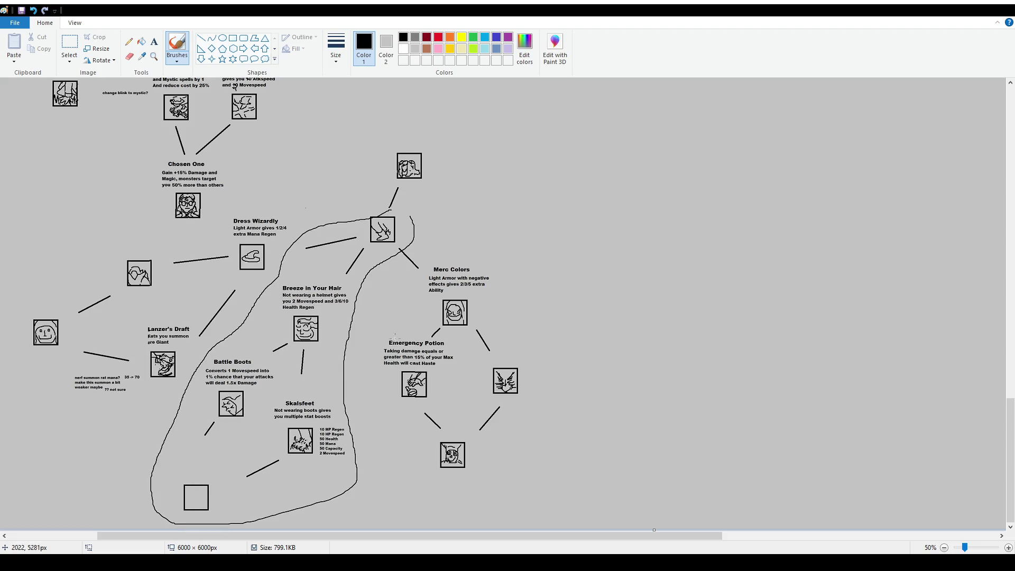
key("ctrl+z")
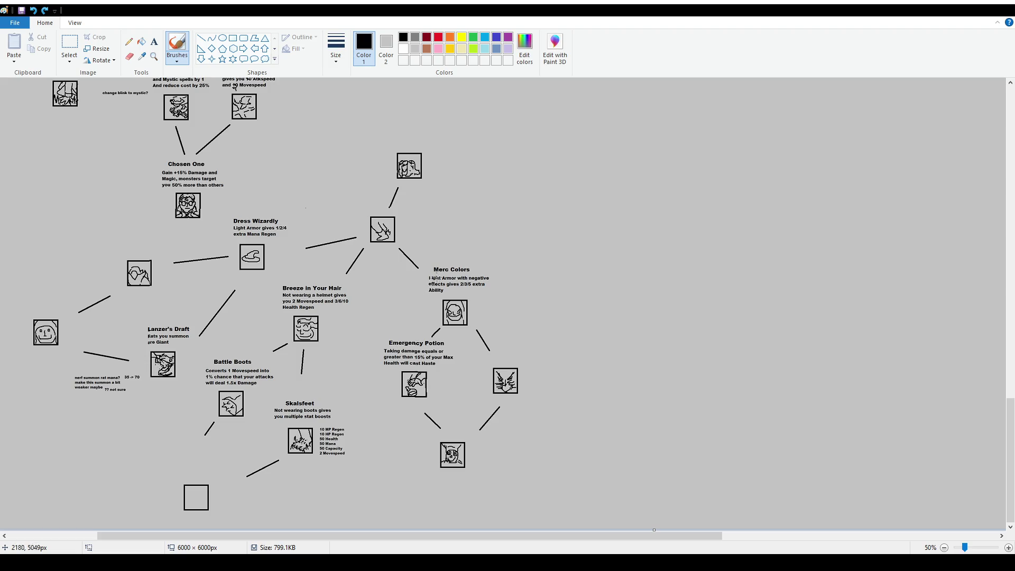
mouse_move(362, 244)
left_mouse_down()
mouse_move(309, 265)
mouse_move(211, 360)
mouse_move(59, 406)
mouse_move(36, 273)
mouse_move(319, 196)
mouse_move(379, 239)
mouse_move(371, 422)
mouse_move(502, 468)
mouse_move(509, 272)
mouse_move(392, 204)
mouse_move(369, 259)
left_mouse_up()
key("ctrl+z")
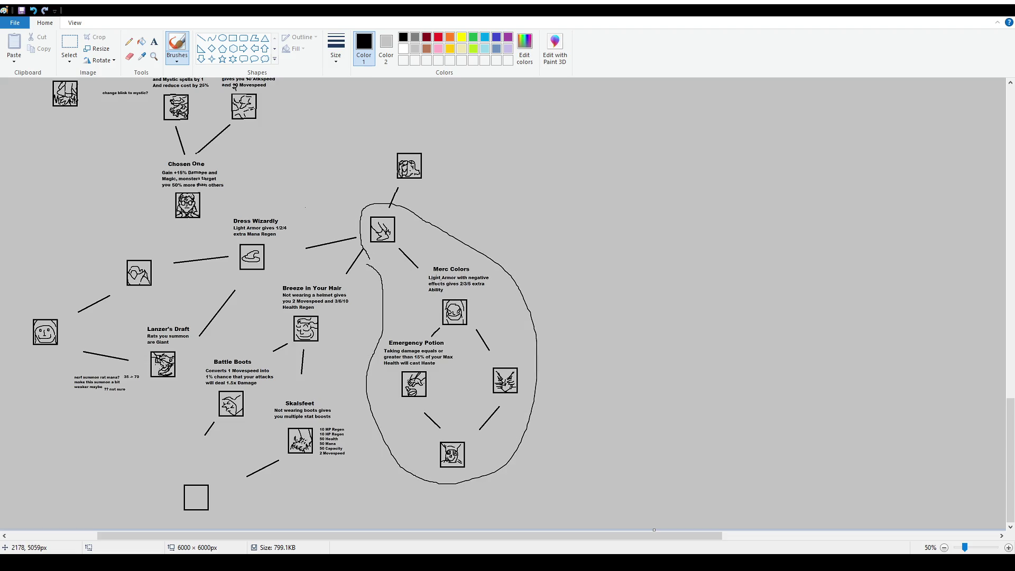
key("ctrl+z")
mouse_move(405, 233)
left_mouse_down()
mouse_move(371, 273)
mouse_move(339, 346)
mouse_move(355, 453)
mouse_move(230, 523)
mouse_move(154, 478)
mouse_move(184, 392)
mouse_move(287, 246)
mouse_move(416, 194)
mouse_move(406, 235)
left_mouse_up()
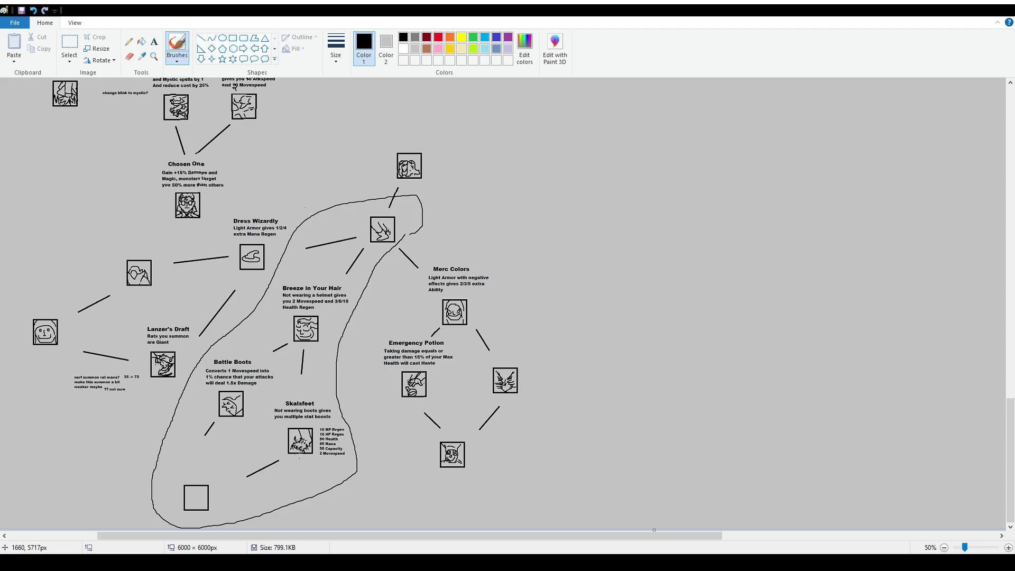
key("ctrl+z")
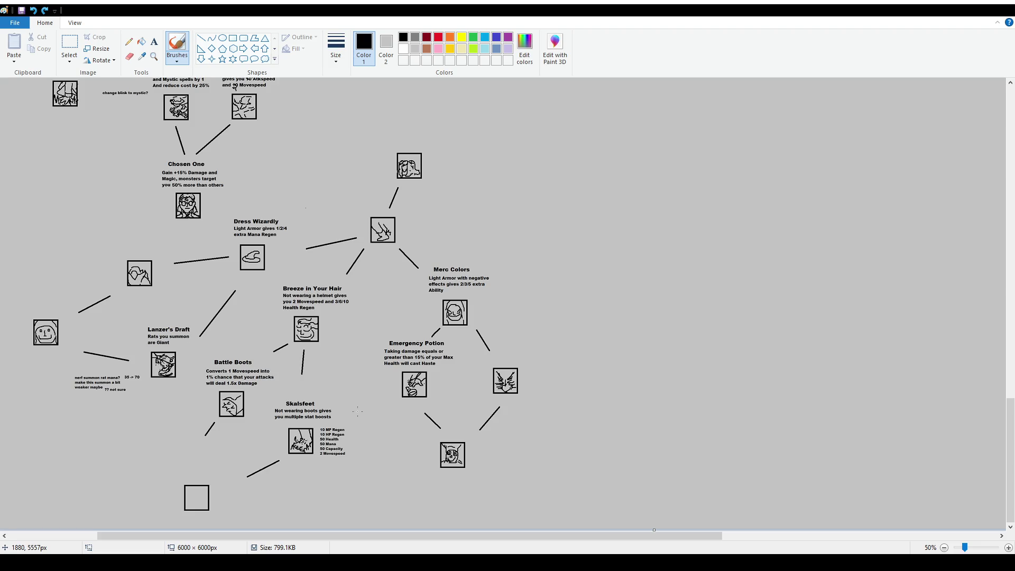
mouse_move(371, 144)
left_mouse_down()
mouse_move(356, 207)
mouse_move(201, 367)
mouse_move(169, 478)
mouse_move(227, 540)
mouse_move(346, 457)
mouse_move(383, 272)
mouse_move(431, 129)
mouse_move(389, 139)
left_mouse_up()
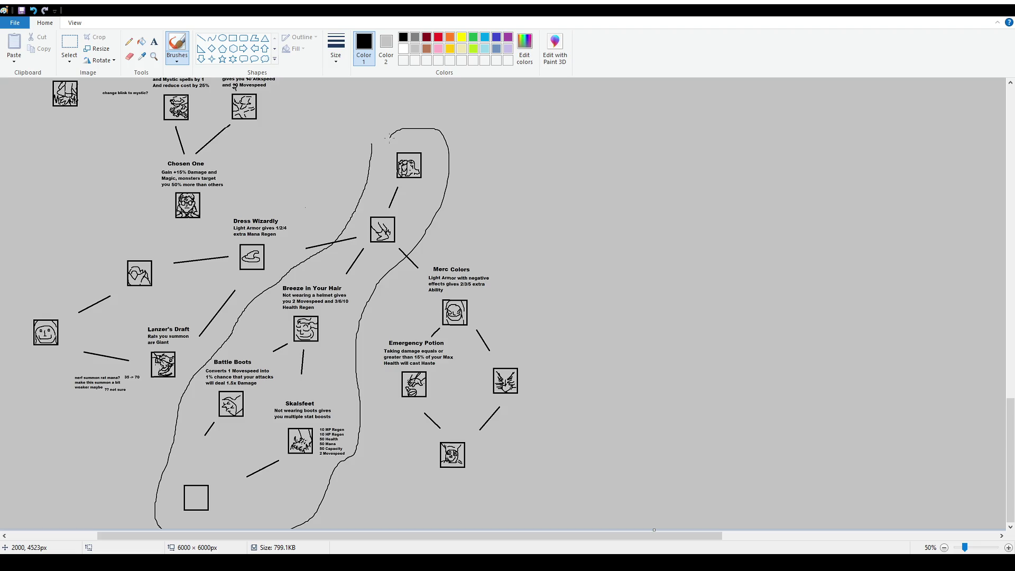
key("ctrl+z")
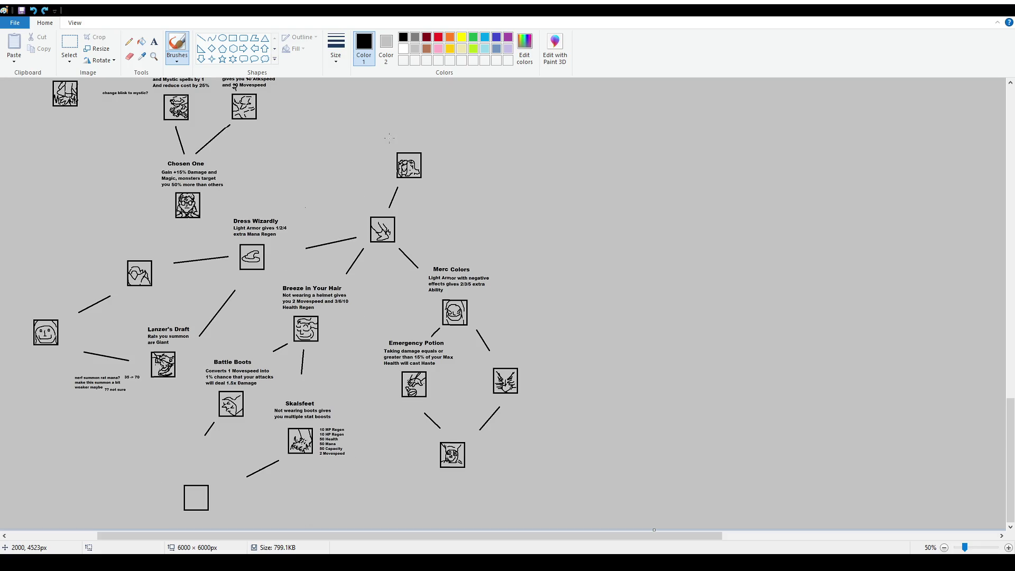
Brush a strike-through across 'Not wearing boots gives' under Skalsfeet, discarding a trial bracket
scroll(389, 138, "up", 1, "ctrl")
scroll(389, 139, "down", 10)
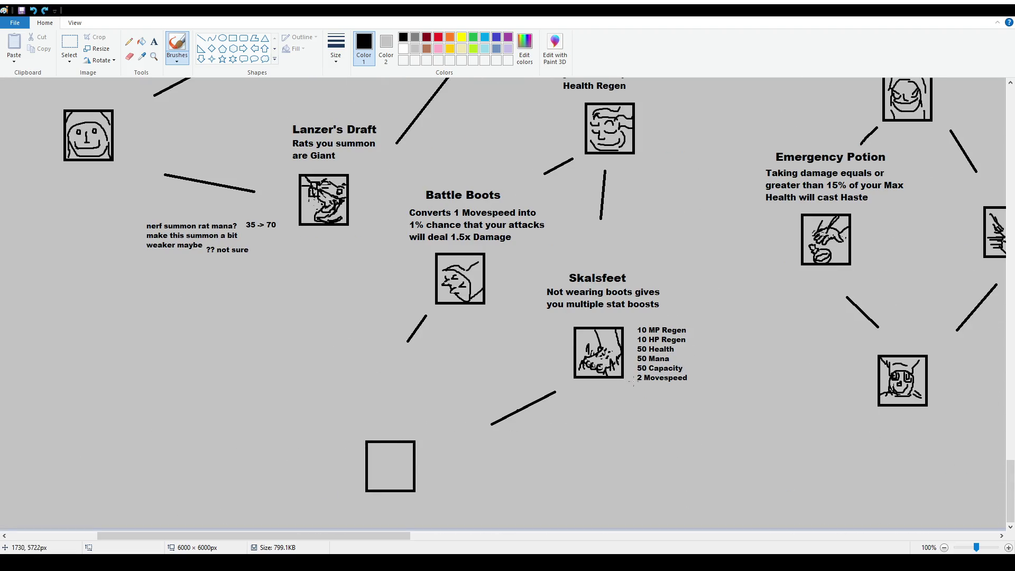
left_click_drag(634, 374, 657, 386)
key("ctrl+z")
left_click_drag(546, 288, 671, 289)
Try strike-throughs on 'Not wearing boots gives' and '2 Movespeed', then undo them all
key("ctrl+z")
mouse_move(545, 294)
left_mouse_down()
mouse_move(661, 291)
mouse_move(540, 296)
mouse_move(562, 305)
left_mouse_up()
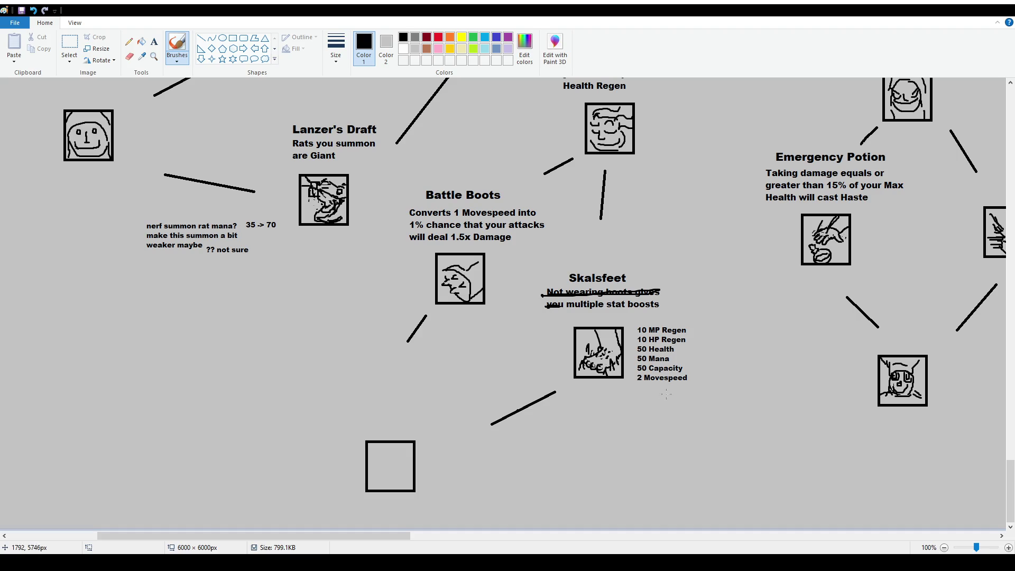
left_click_drag(636, 377, 692, 378)
key("ctrl+z")
key("ctrl+z")
key("ctrl+z")
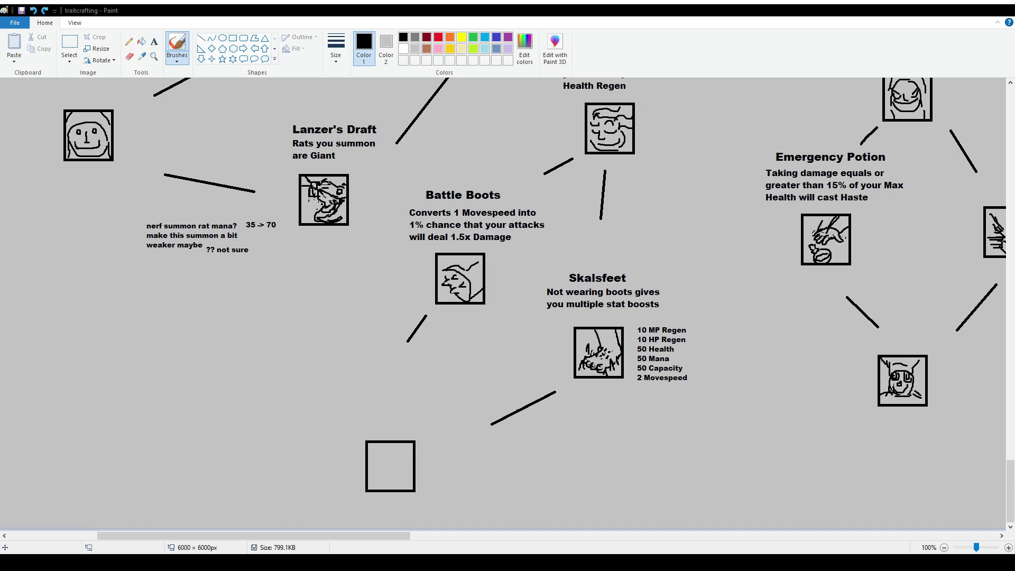
Select the Text (A) tool in the Tools group
left_click(154, 41)
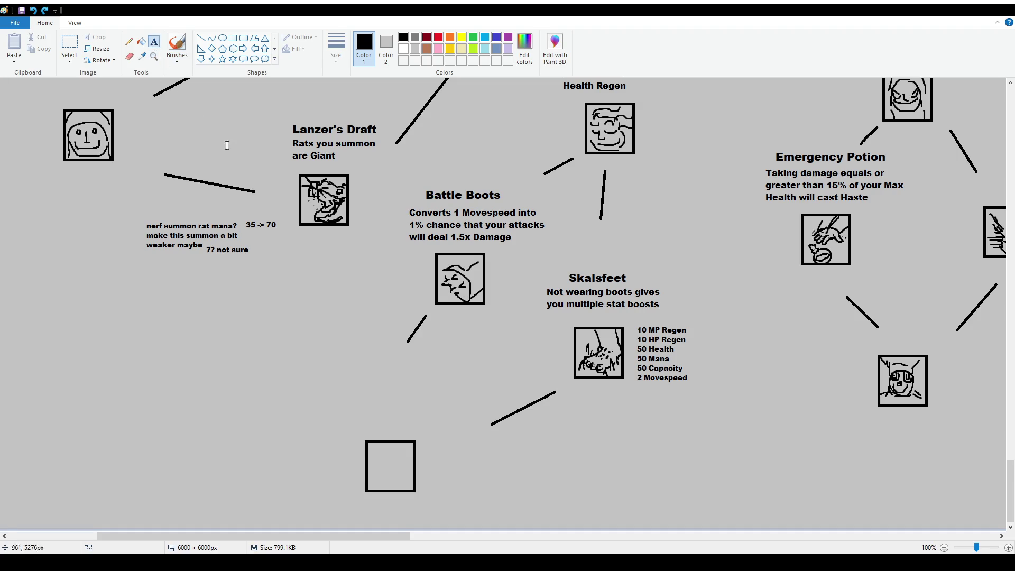
Type a size-12 description: 50 Free Capacity converts into 1 Magic and 1 Ability, disabling Backpack and Bag buffs
left_click_drag(331, 381, 456, 424)
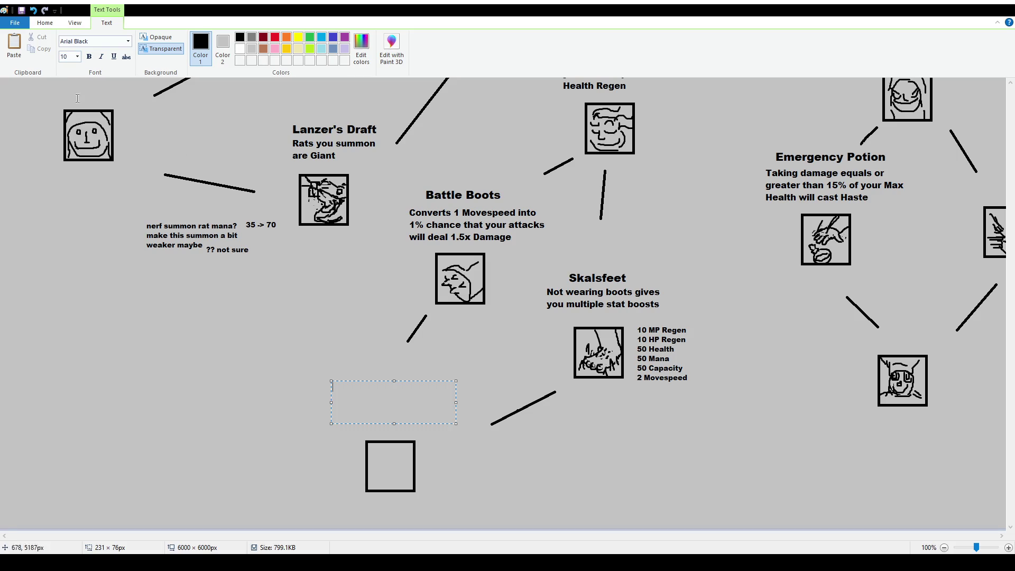
type("10")
key("Return")
type("12")
type("Converts ")
type("50 Free Ca")
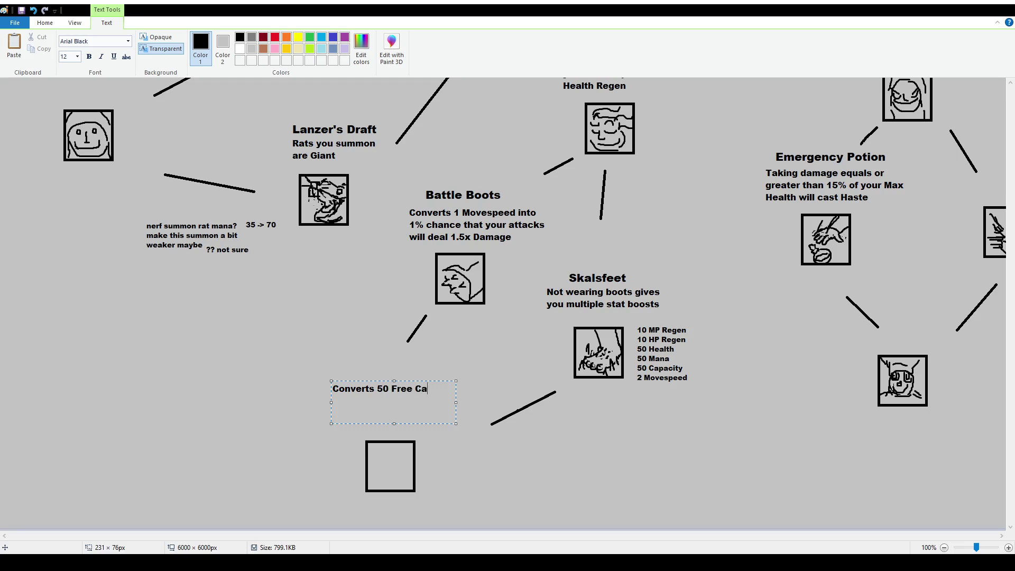
type("pacity into")
type(" 1 Magic")
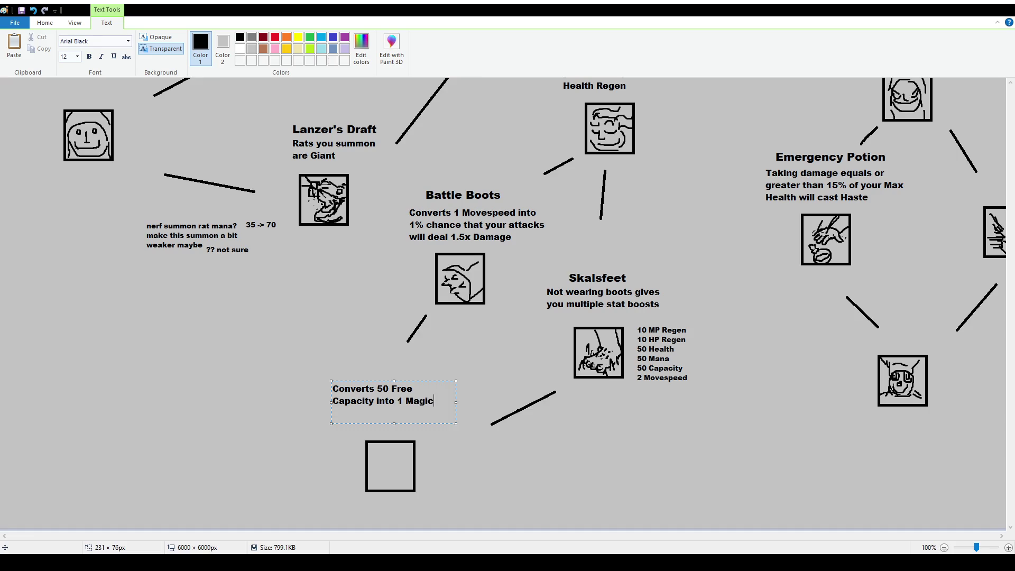
type(", 1 Ability")
key("BackSpace")
key("BackSpace")
key("BackSpace")
type("and 1 Ability.")
key("BackSpace")
key("BackSpace")
type("but ")
type("Backpacks and Bags noi")
type("onger give buffs")
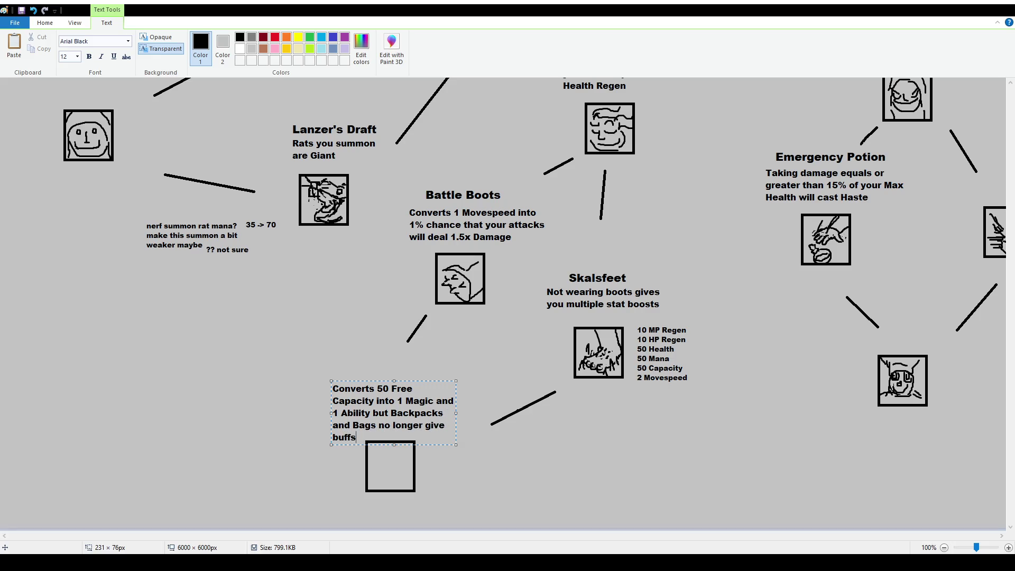
Widen and reposition the description box, then commit it to the canvas
key("ctrl+a")
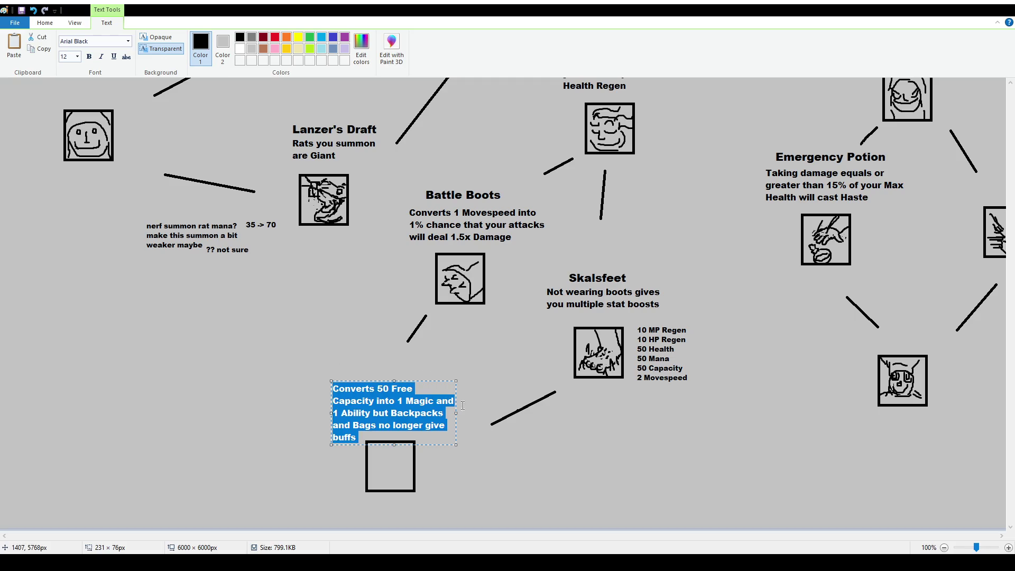
left_click_drag(456, 412, 463, 412)
left_click_drag(435, 380, 441, 383)
left_click(481, 457)
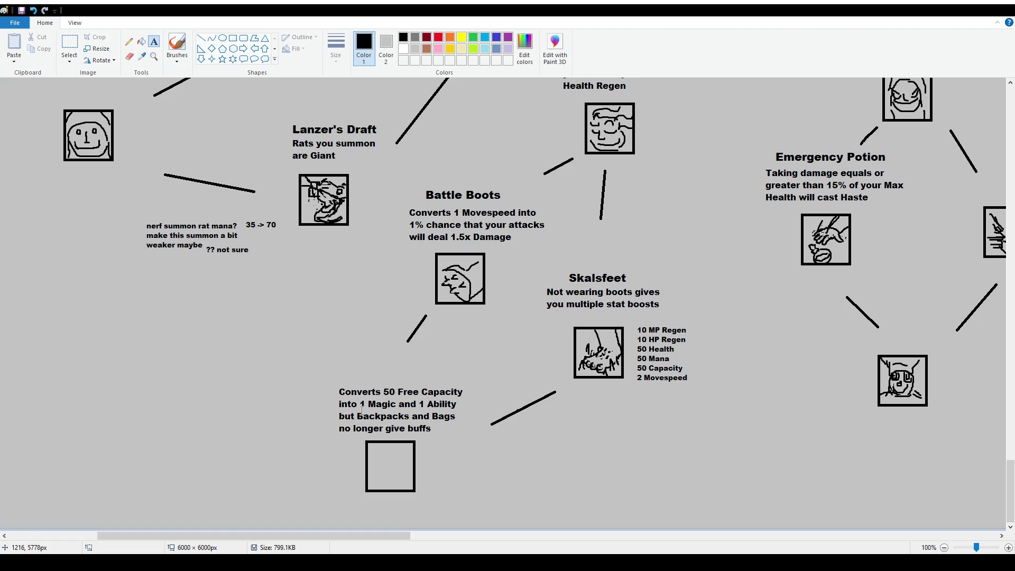
Select and delete the number 50 from the description
left_click(69, 43)
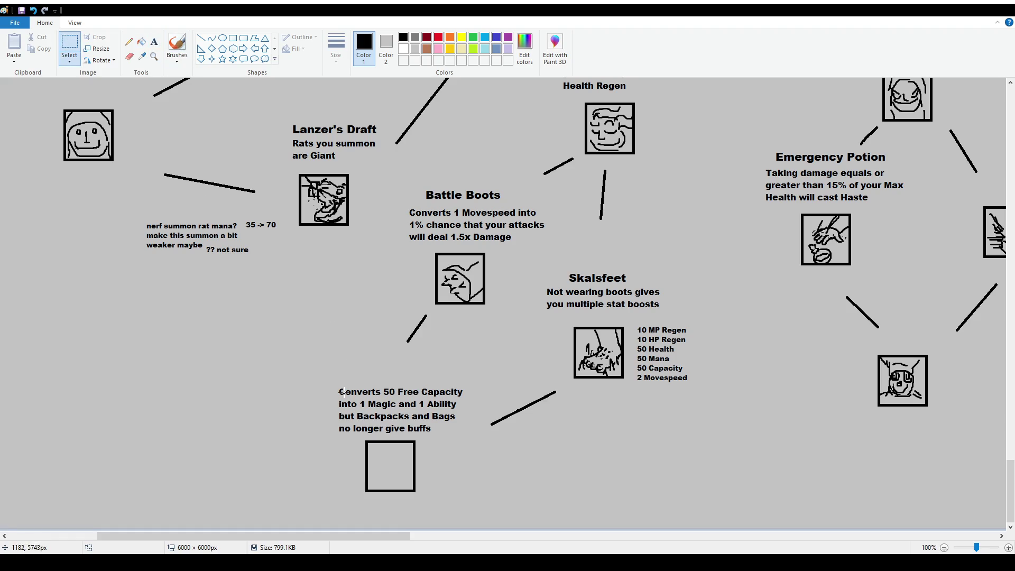
mouse_move(332, 378)
left_mouse_down()
mouse_move(420, 425)
mouse_move(474, 435)
left_mouse_up()
left_click(459, 467)
left_click_drag(382, 383, 396, 397)
key("Delete")
Type 100 and nudge it with the arrow keys into the gap after 'Converts'
left_click(153, 41)
left_click(361, 365)
type("100")
left_click(406, 340)
mouse_move(333, 383)
left_mouse_down()
mouse_move(385, 397)
mouse_move(375, 393)
mouse_move(382, 379)
left_mouse_up()
left_click(384, 377)
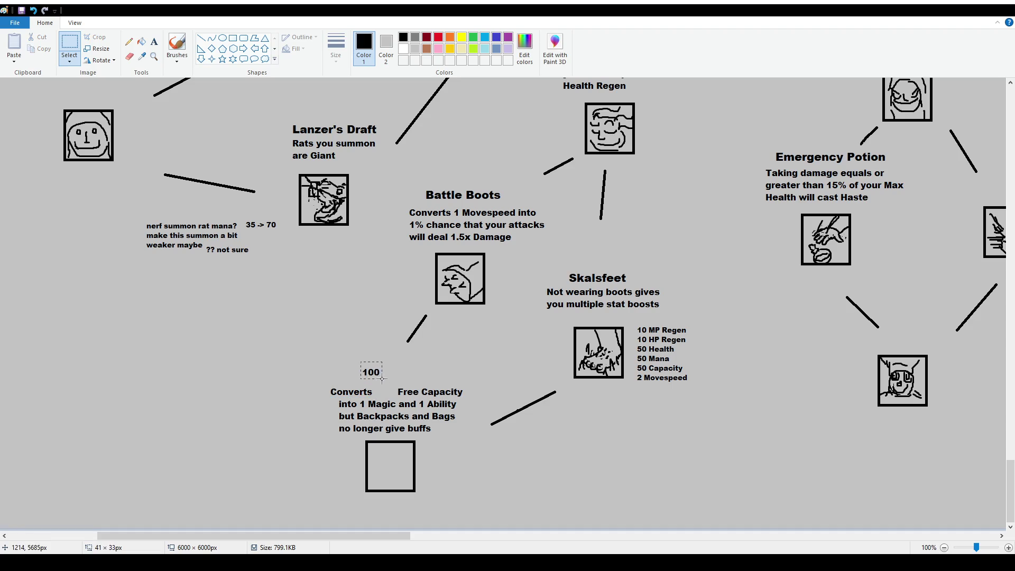
key("Right")
key("Right")
key("Right")
key("Down")
key("Down")
key("Down")
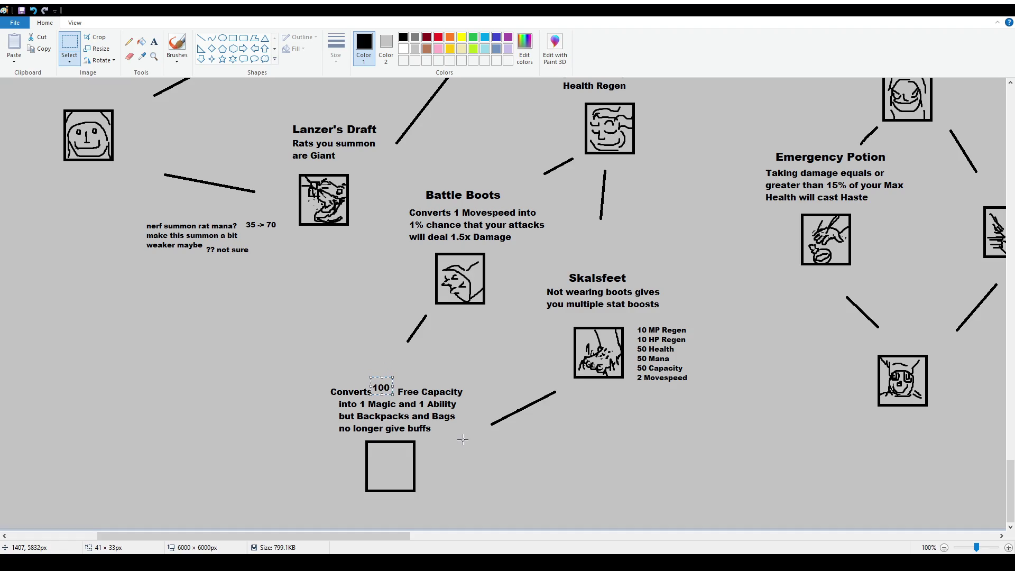
key("Right")
key("Right")
key("Right")
key("Left")
key("Left")
left_click(431, 408)
Brush a freehand ring around the boot icon node higher up, then return to the Text tool
scroll(452, 270, "up", 2)
scroll(452, 270, "up", 6)
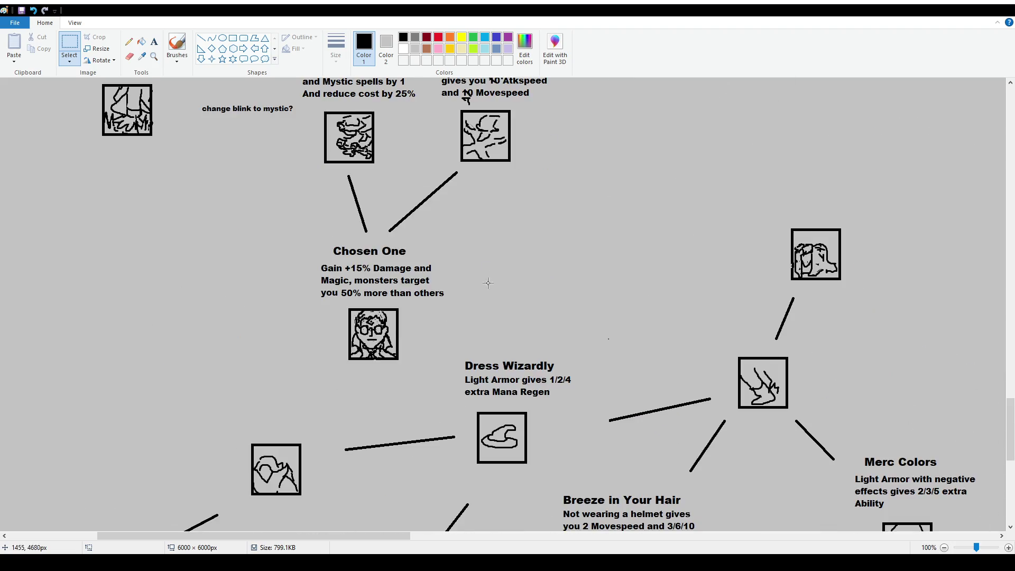
scroll(423, 317, "down", 8)
scroll(403, 373, "up", 6)
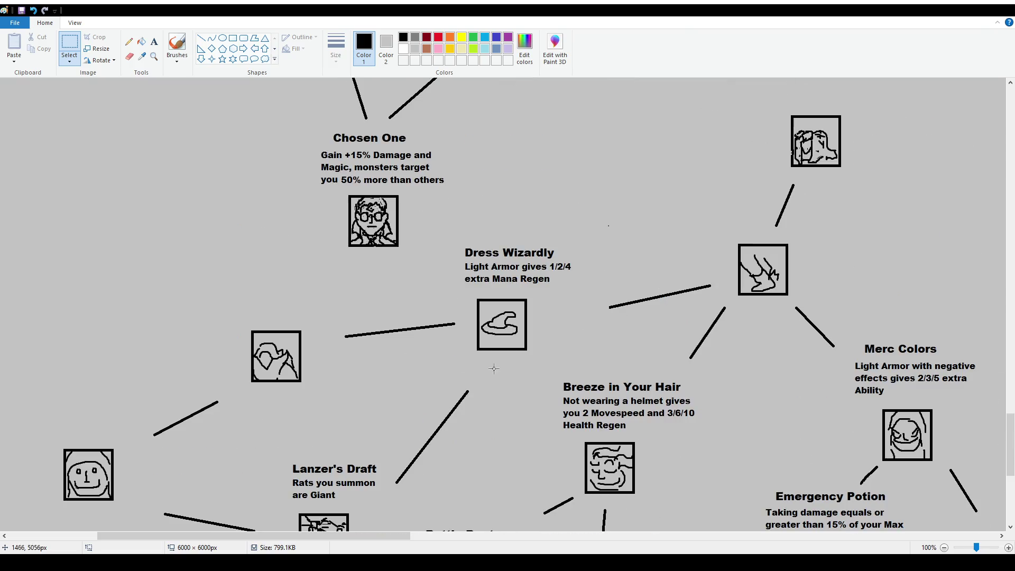
left_click(177, 45)
mouse_move(737, 205)
left_mouse_down()
mouse_move(717, 218)
mouse_move(756, 204)
mouse_move(735, 205)
left_mouse_up()
scroll(550, 372, "down", 6)
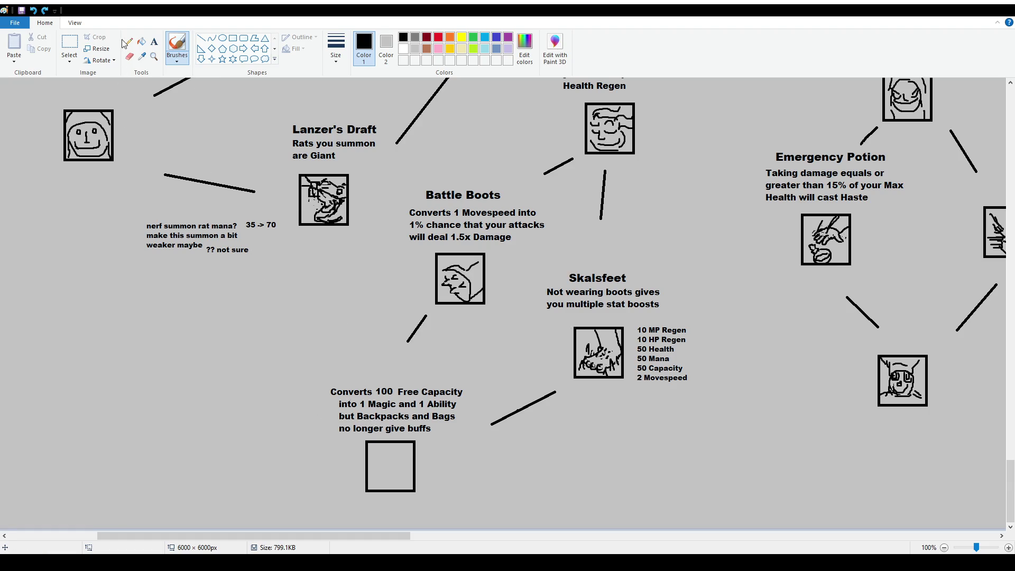
left_click(154, 41)
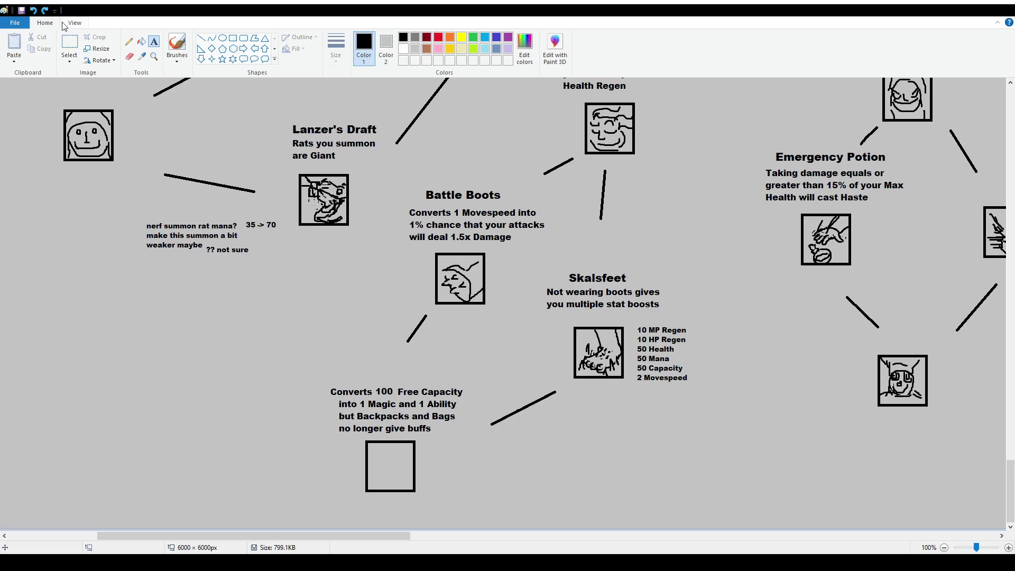
Replace the old description with new text adding 'capping at 10' and 'Backpacks and Bags no longer gives buffs'
left_click(69, 46)
left_click_drag(317, 371, 467, 439)
key("Delete")
left_click(154, 41)
left_click_drag(325, 374, 444, 412)
type("Converts 100Free Capacity into 1 Magic and 1 Ability capping at 10")
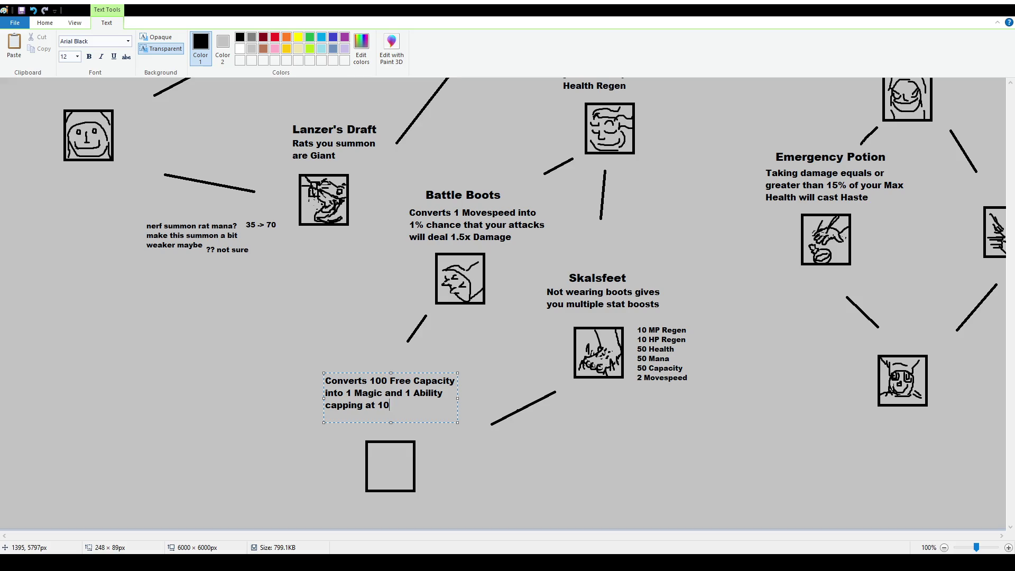
type("Bakcpa")
key("BackSpace")
key("BackSpace")
key("BackSpace")
type("ckpac")
type("ks and Bags no")
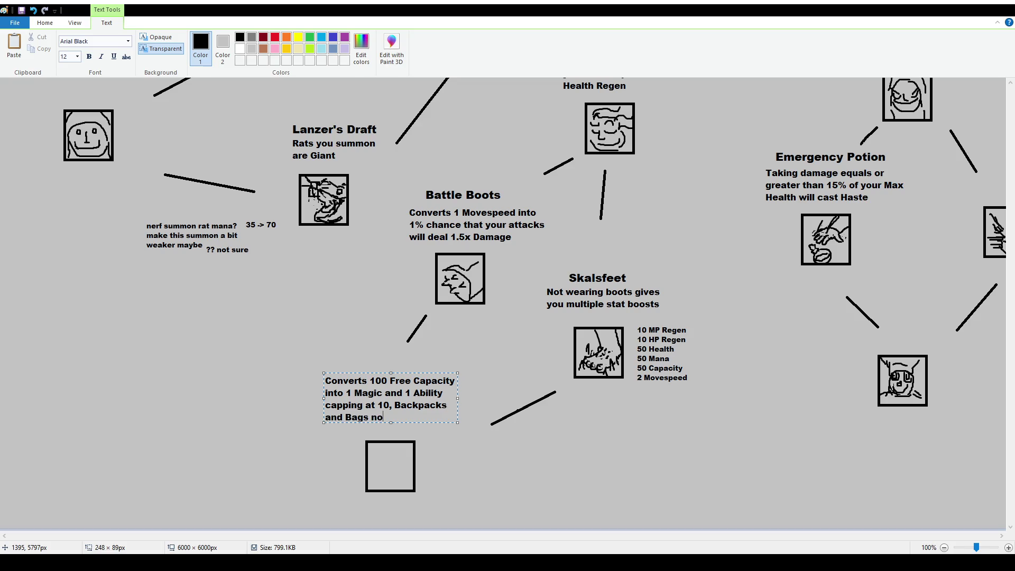
type(" longer gives bu")
type("ffes")
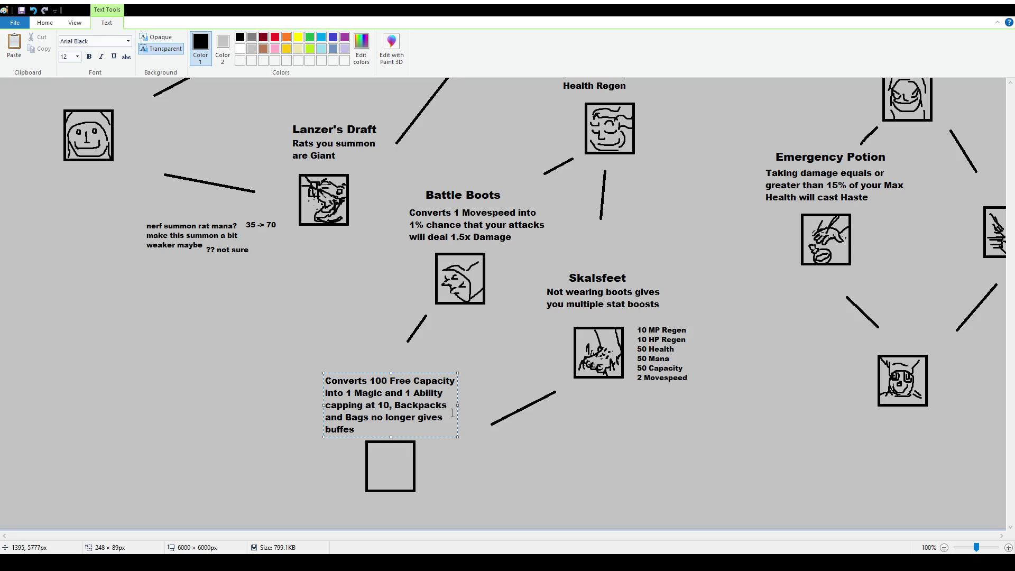
key("BackSpace")
key("BackSpace")
type("s")
Widen, shift and commit the rewritten description, then draw a title text box above it
left_click_drag(457, 405, 471, 407)
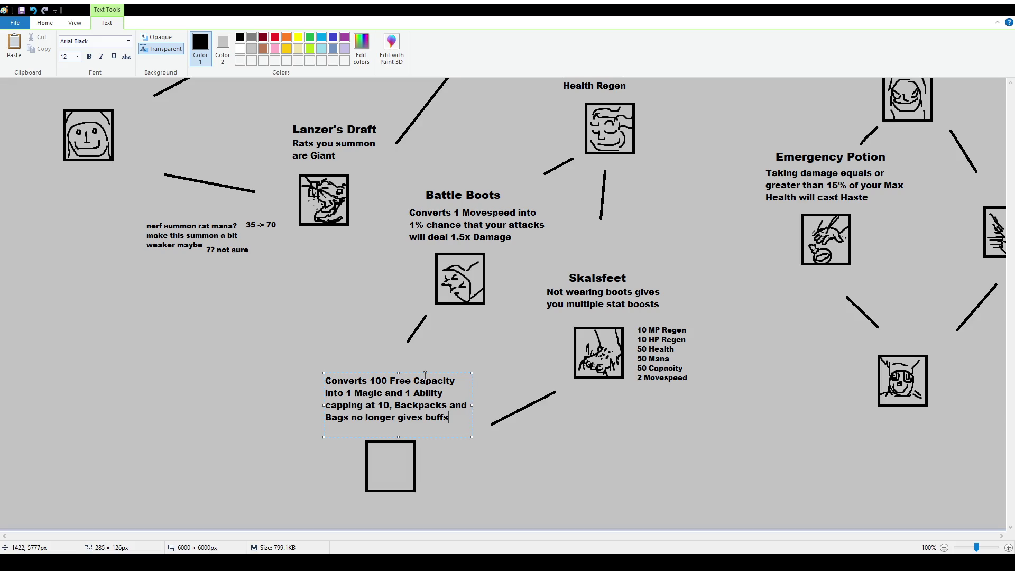
left_click_drag(445, 372, 449, 383)
left_click(412, 339)
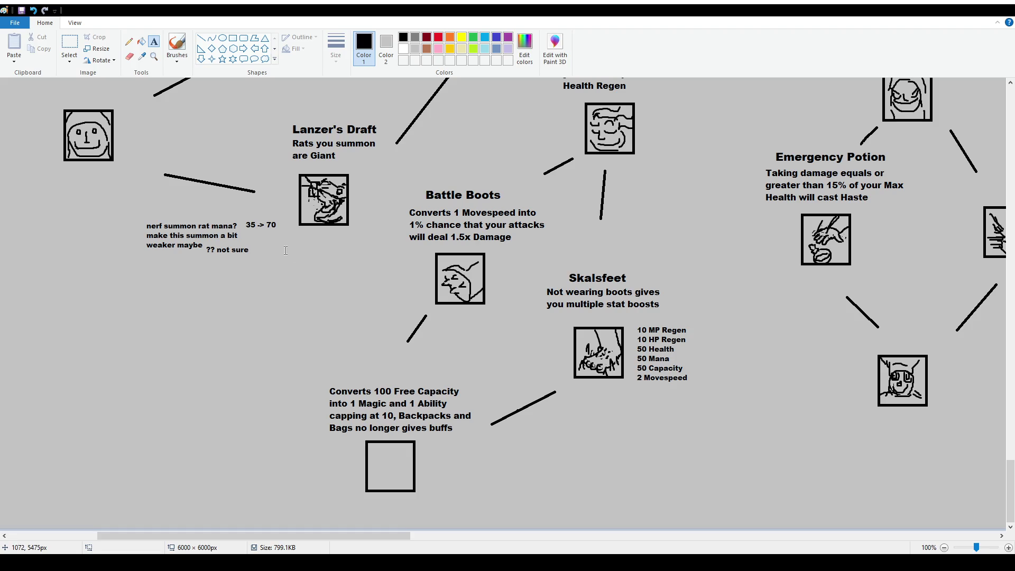
left_click_drag(344, 359, 463, 378)
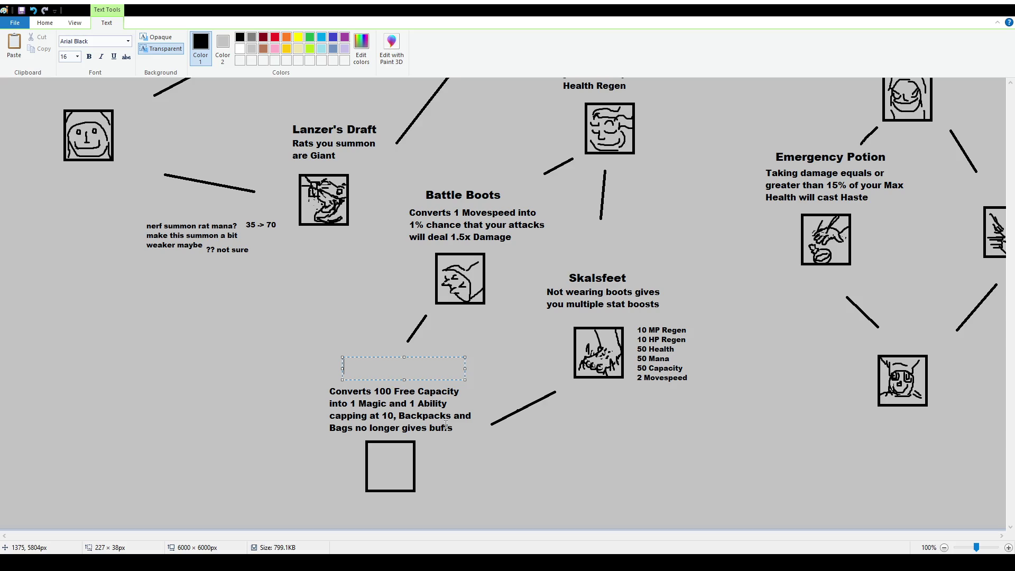
Type the 'Squire Soul' title above the description and shift it slightly right
type("Squire Soul")
left_click_drag(423, 357, 429, 359)
Commit the title, move the description up beneath it, and select the empty square
left_click(433, 344)
left_click(70, 48)
left_click_drag(317, 378, 488, 439)
left_click(326, 383)
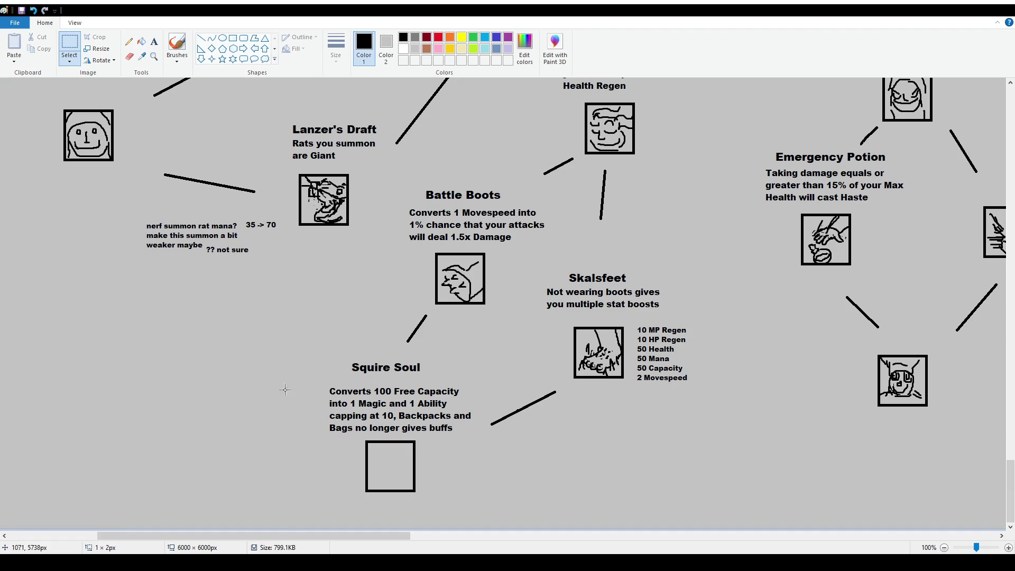
mouse_move(326, 383)
left_mouse_down()
mouse_move(486, 437)
mouse_move(471, 417)
left_mouse_up()
mouse_move(354, 433)
left_mouse_down()
mouse_move(456, 517)
mouse_move(437, 510)
left_mouse_up()
Add the line 'This effect is doubled if you are a Squire' under the description at size 12
left_click(153, 41)
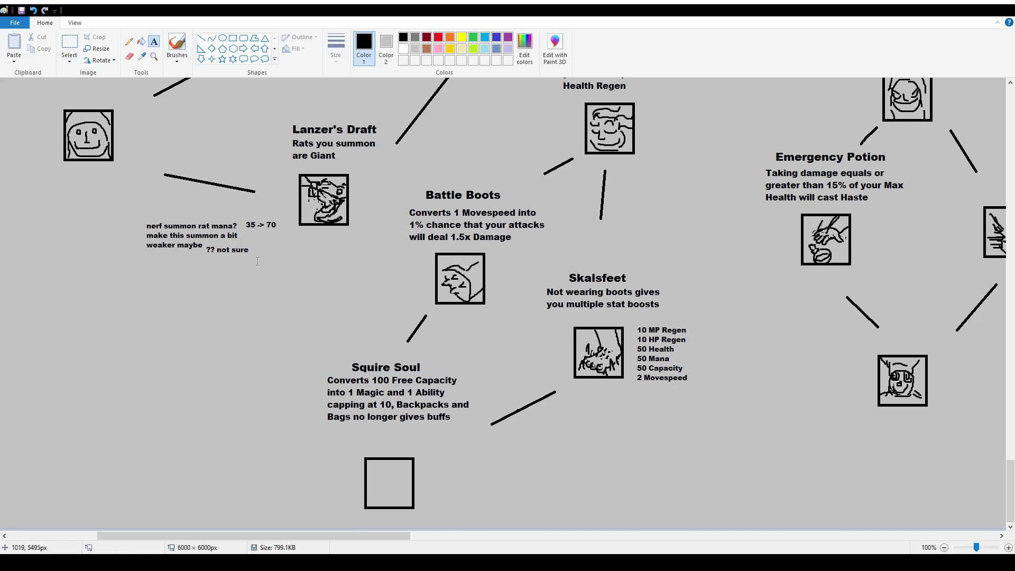
left_click_drag(327, 424, 464, 444)
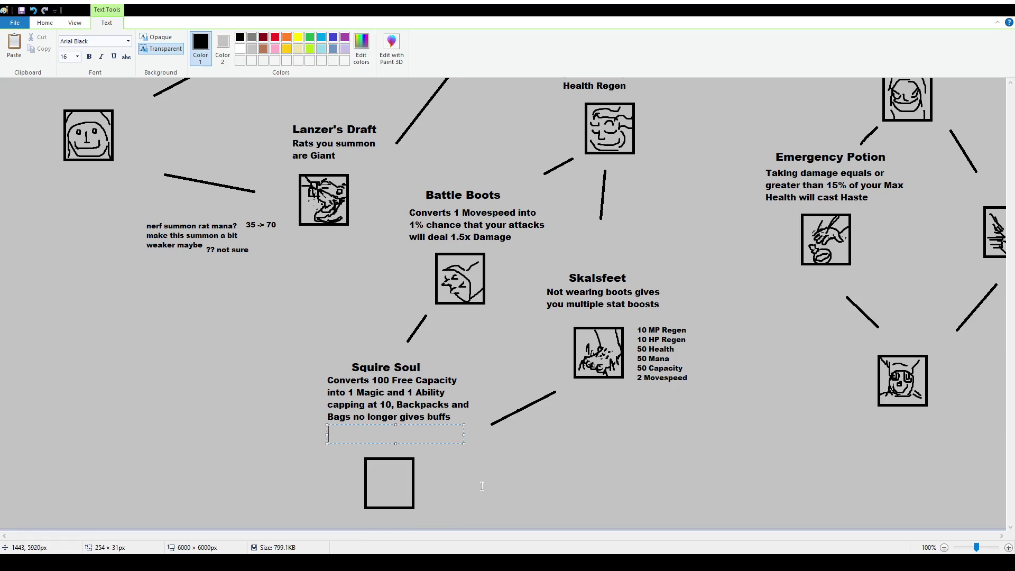
type("This")
key("BackSpace")
key("BackSpace")
key("BackSpace")
type("This effect is doub")
type("led if you")
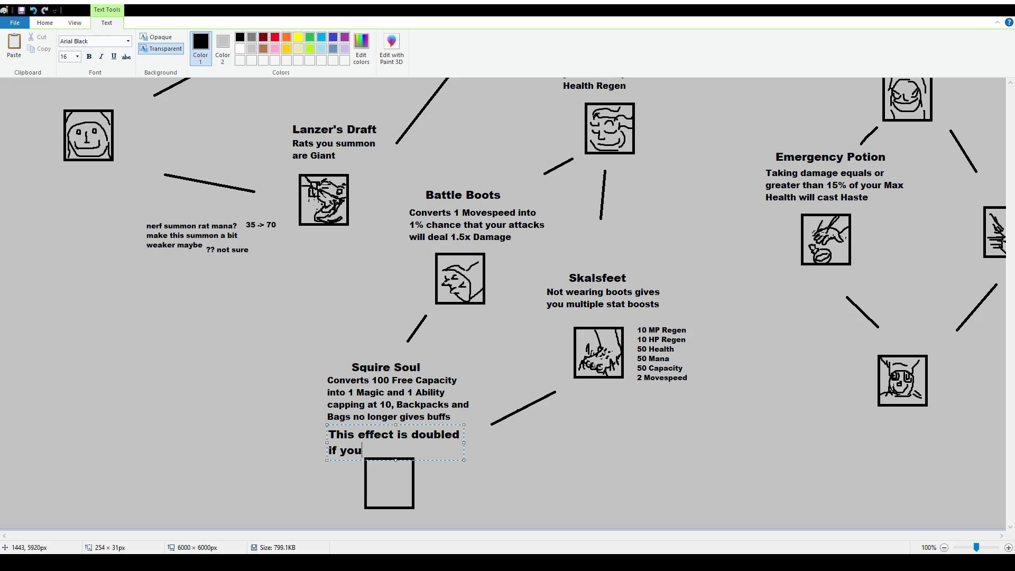
type(" are a Squire")
key("ctrl+a")
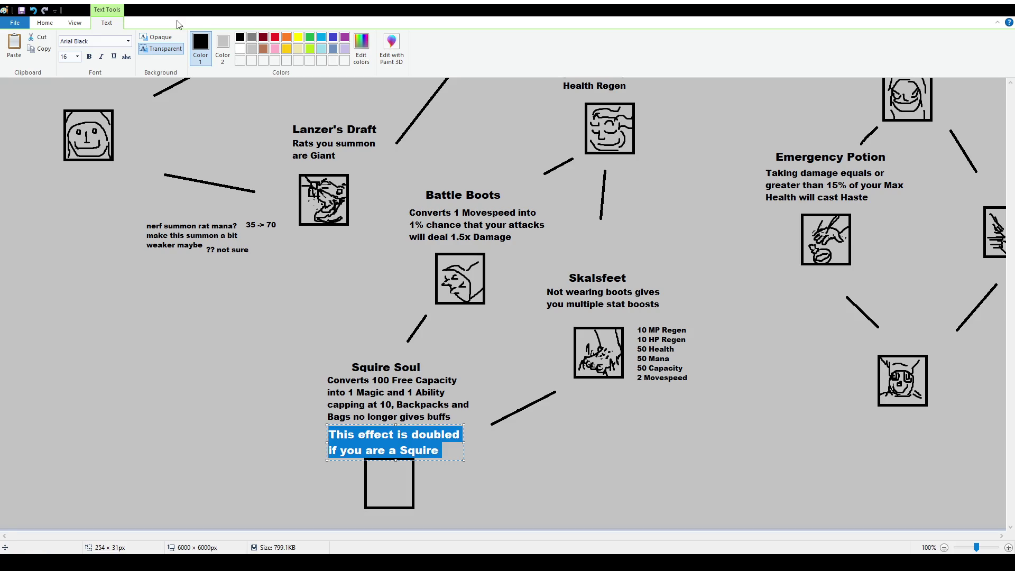
type("12")
key("Return")
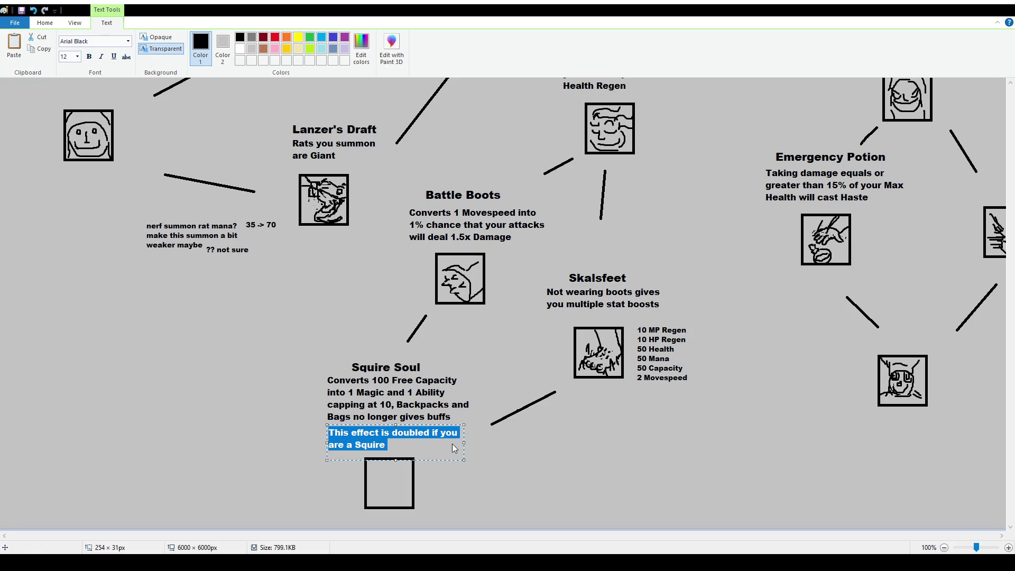
left_click(433, 447)
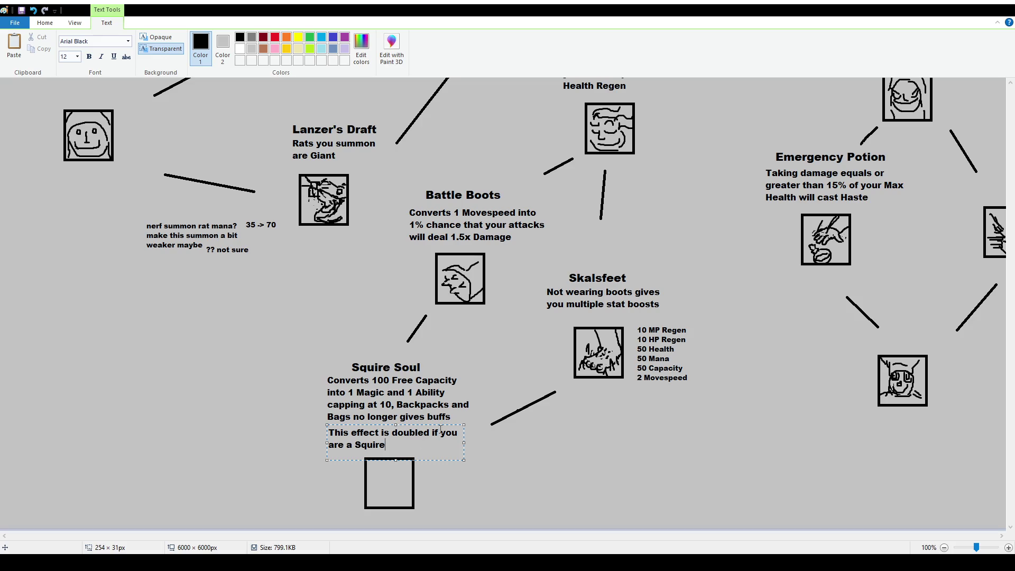
Insert 'and caps at 20' into the Squire line, widen its box and commit it
left_click_drag(447, 425, 446, 422)
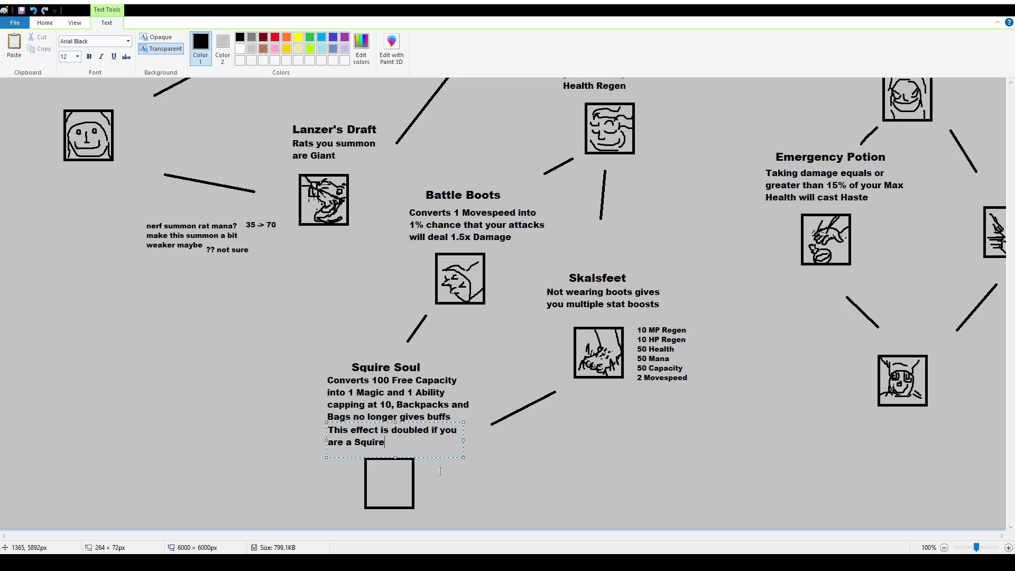
left_click(391, 430)
type("and caps at 20")
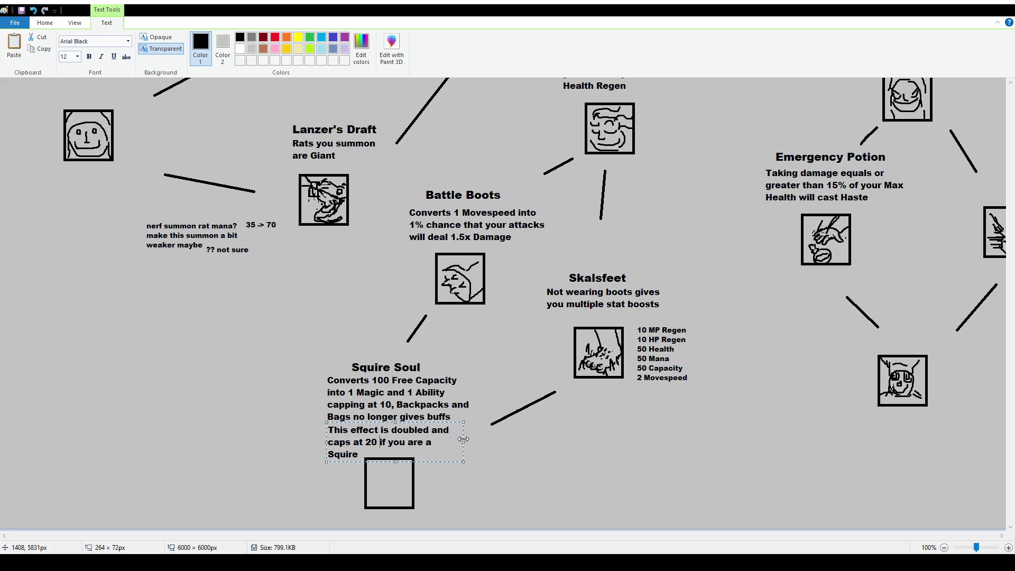
left_click_drag(463, 441, 473, 440)
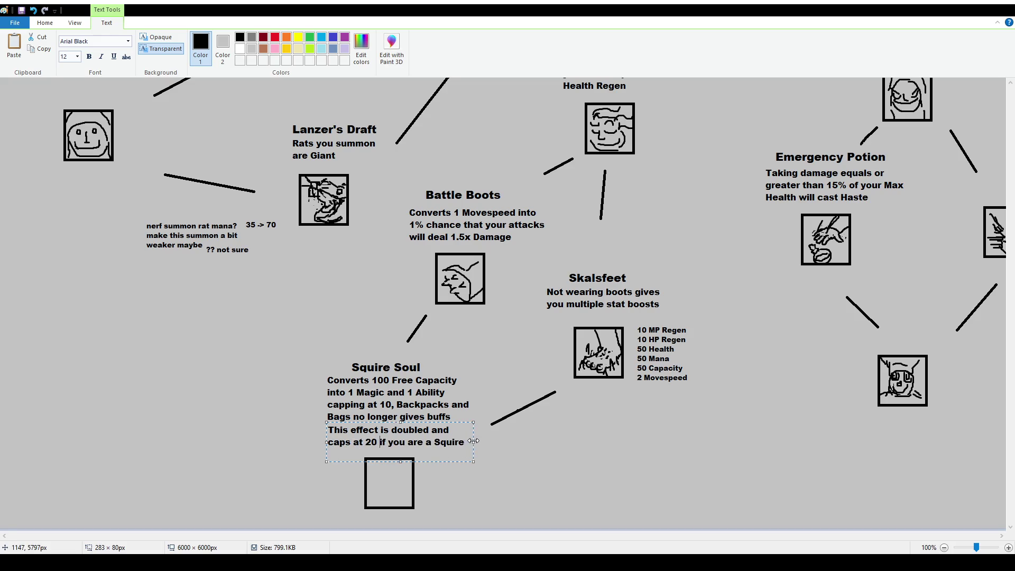
left_click(521, 469)
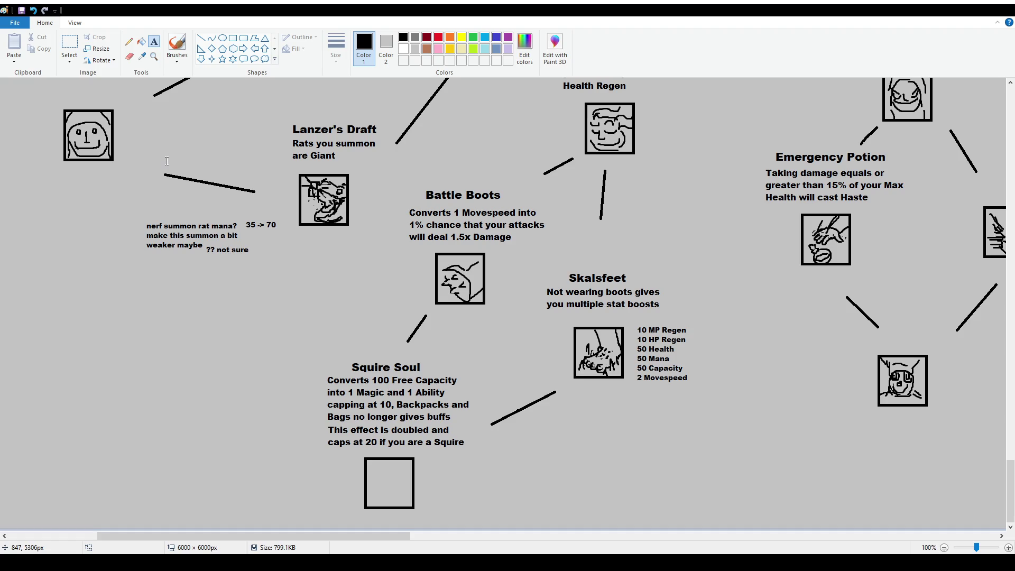
Draw a freehand brush stroke near Health Regen, then undo it
left_click(177, 45)
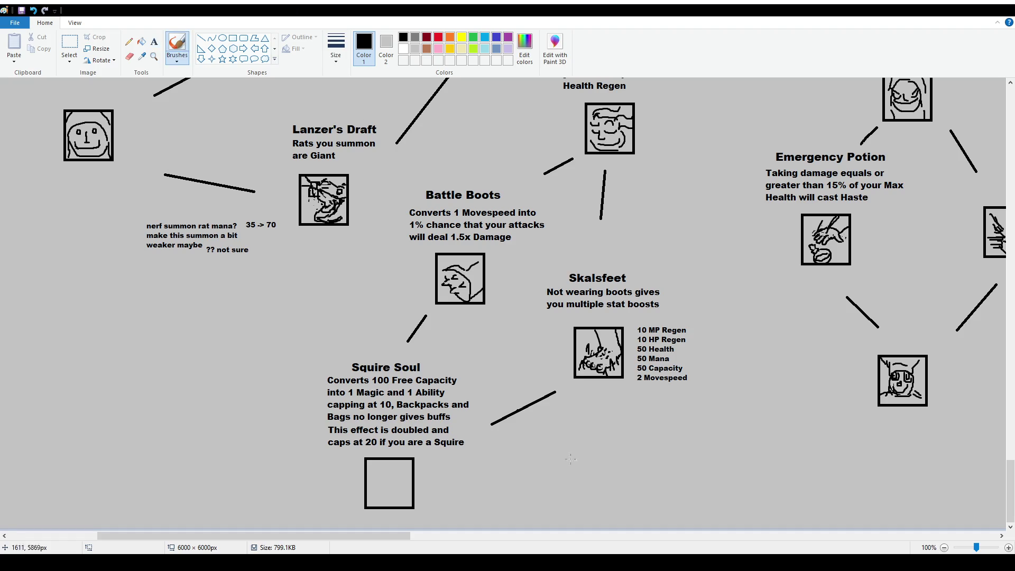
scroll(602, 324, "up", 4)
left_click_drag(597, 287, 605, 316)
scroll(606, 318, "down", 3)
scroll(634, 319, "down", 1)
key("alt")
key("h")
key("s")
key("e")
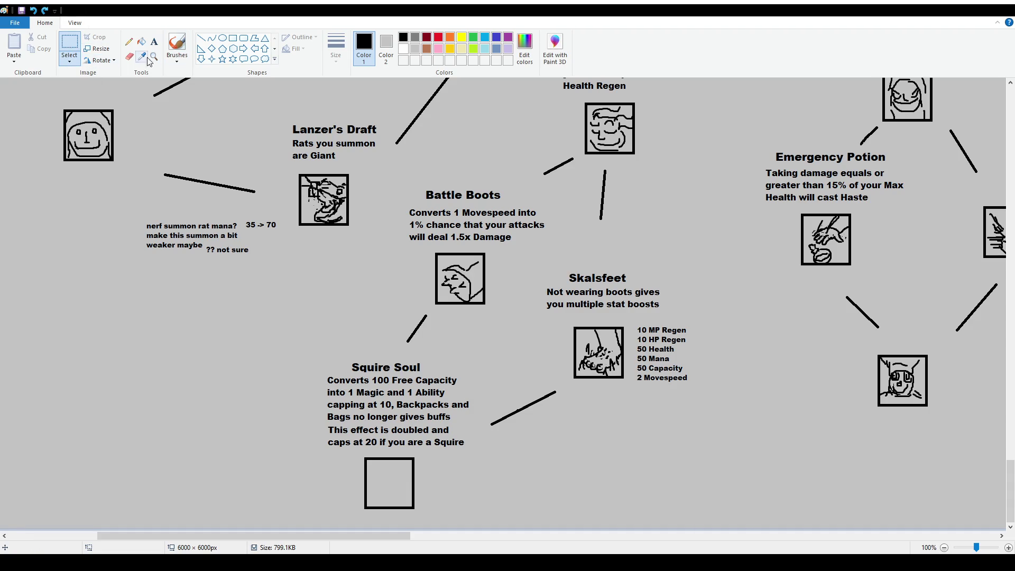
Write a new paragraph: converts 100 Free capacity into 1 Magic, 1 Ability and 1 Damage, capping at 7
left_click(154, 41)
left_click_drag(80, 366, 258, 469)
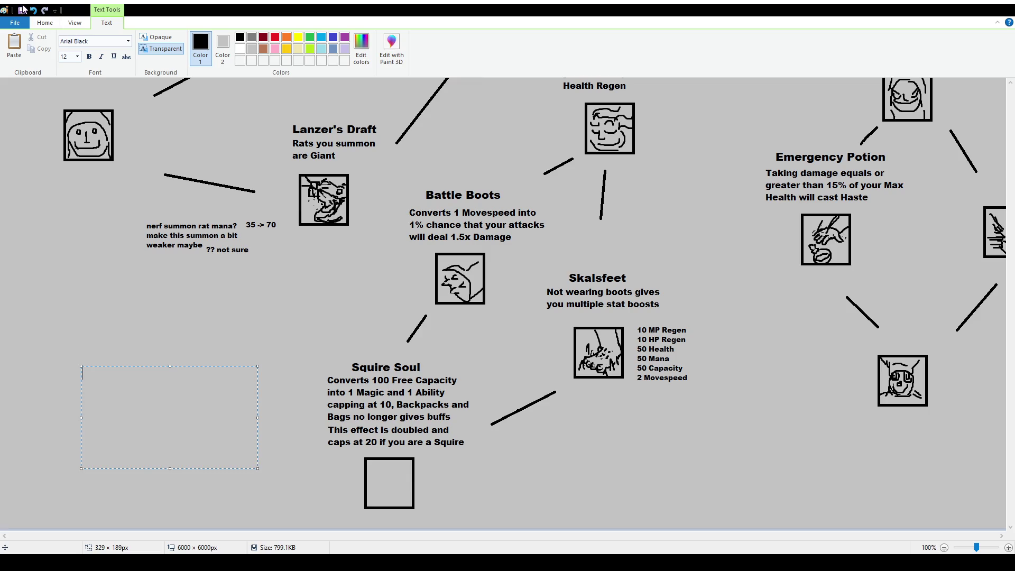
type("Converts 10")
type("0 Free capacity ")
type("into 1 Magic")
type(", 1 Ability and 1 ")
type("Damage ")
type("capp")
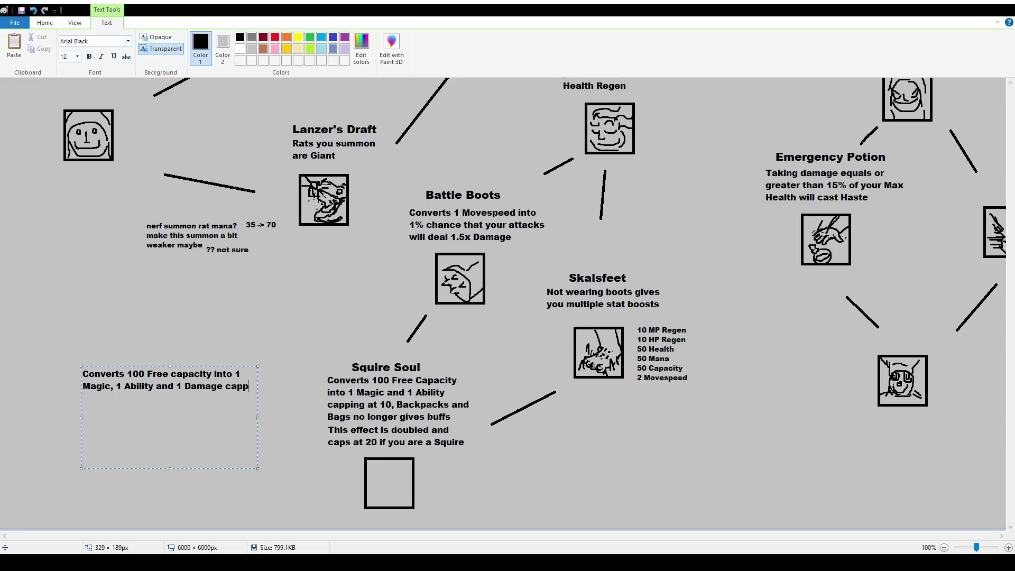
type("ing at 7")
type(", Backpacks and Bag")
type("s no ")
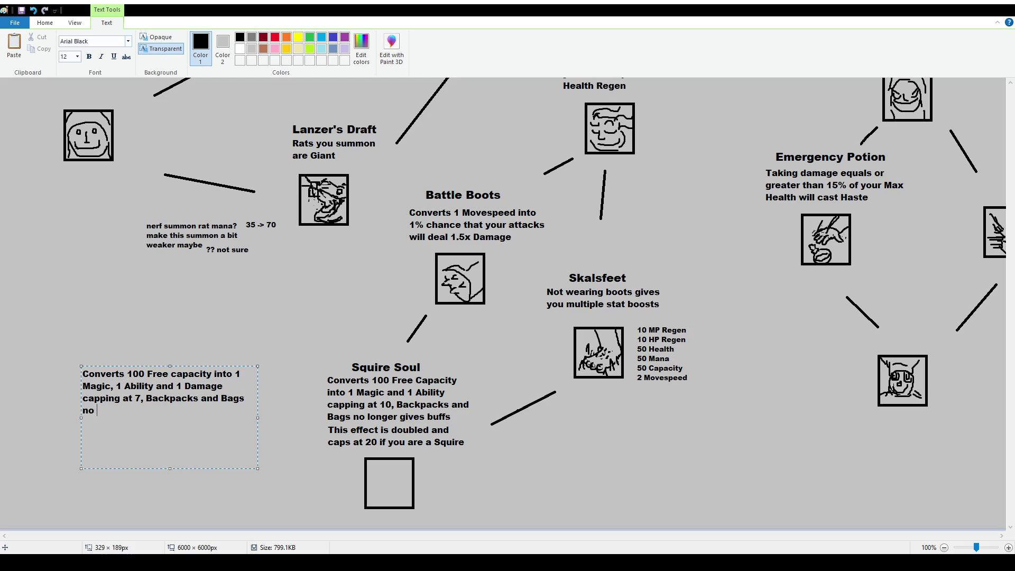
type("longer gives buffs. ")
type("Th")
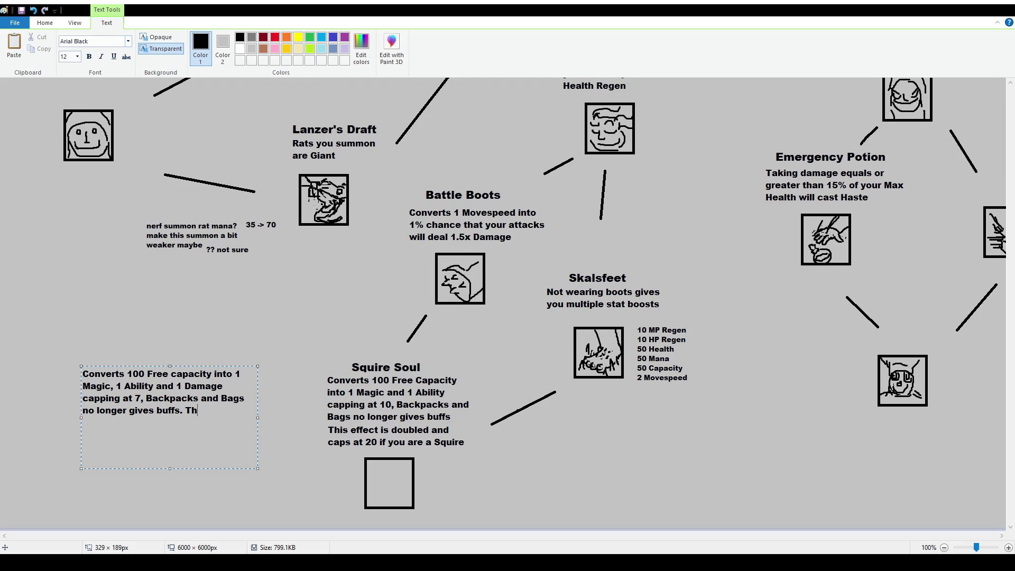
type("is effect is doubled ")
type("and caps at ")
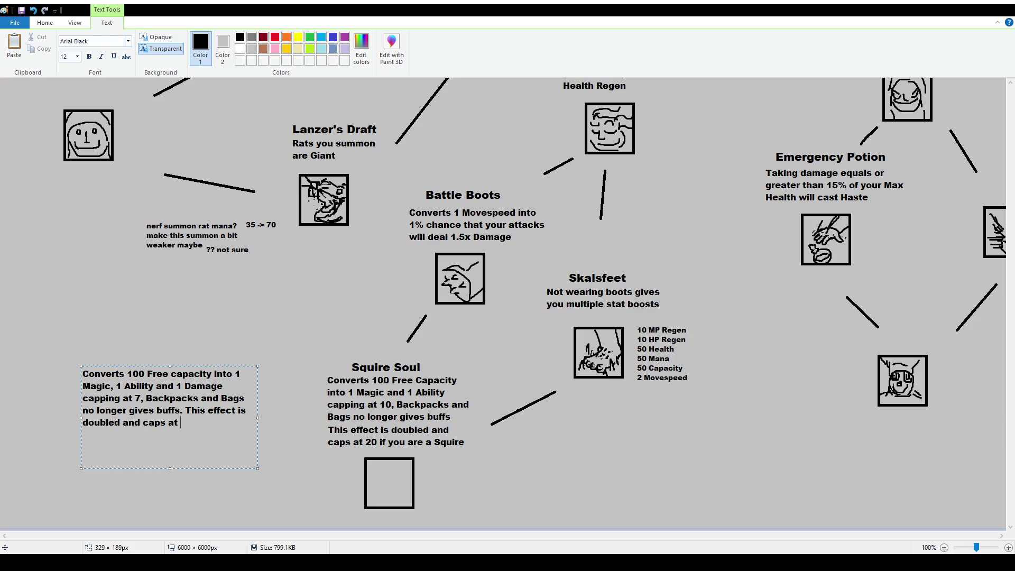
type("15 if you are a ")
type("Squire")
left_click_drag(258, 417, 235, 423)
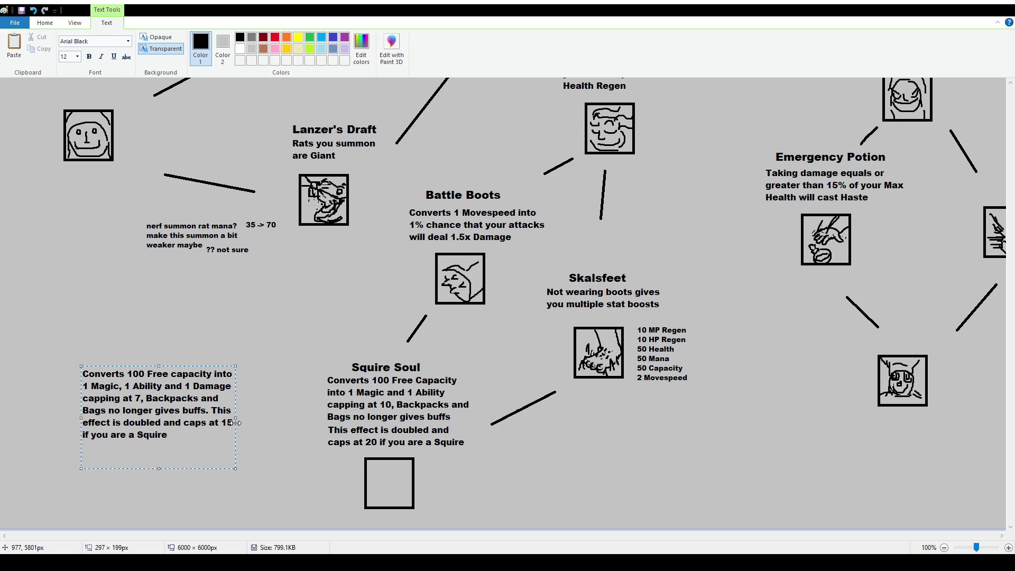
left_click(277, 394)
Delete the old Squire Soul description and move the new paragraph under the title
left_click(69, 48)
left_click_drag(470, 453, 304, 386)
key("Delete")
left_click_drag(78, 367, 227, 451)
mouse_move(199, 410)
left_mouse_down()
mouse_move(373, 427)
mouse_move(432, 418)
left_mouse_up()
left_click(505, 494)
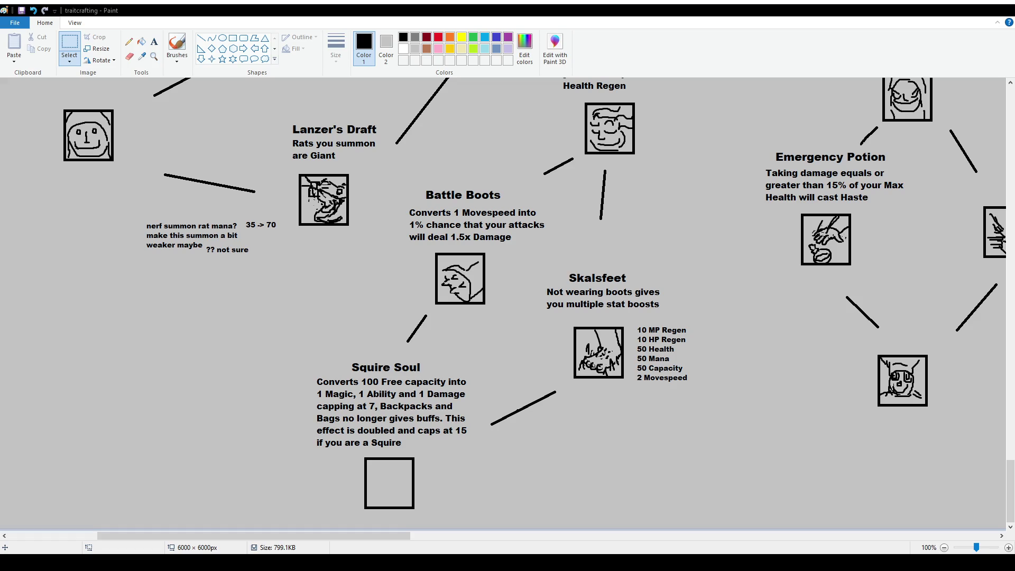
scroll(377, 435, "up", 3)
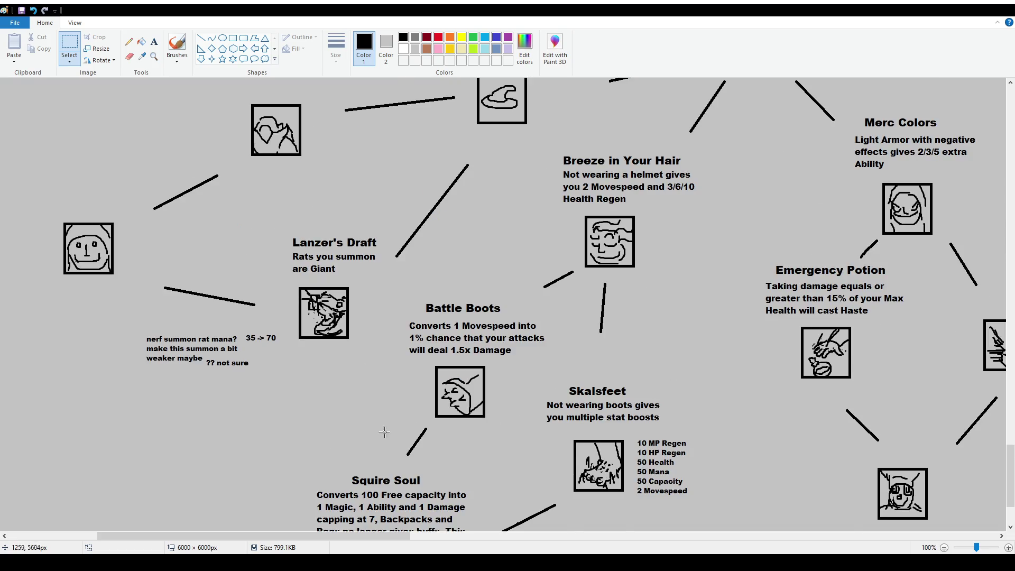
scroll(377, 435, "up", 6)
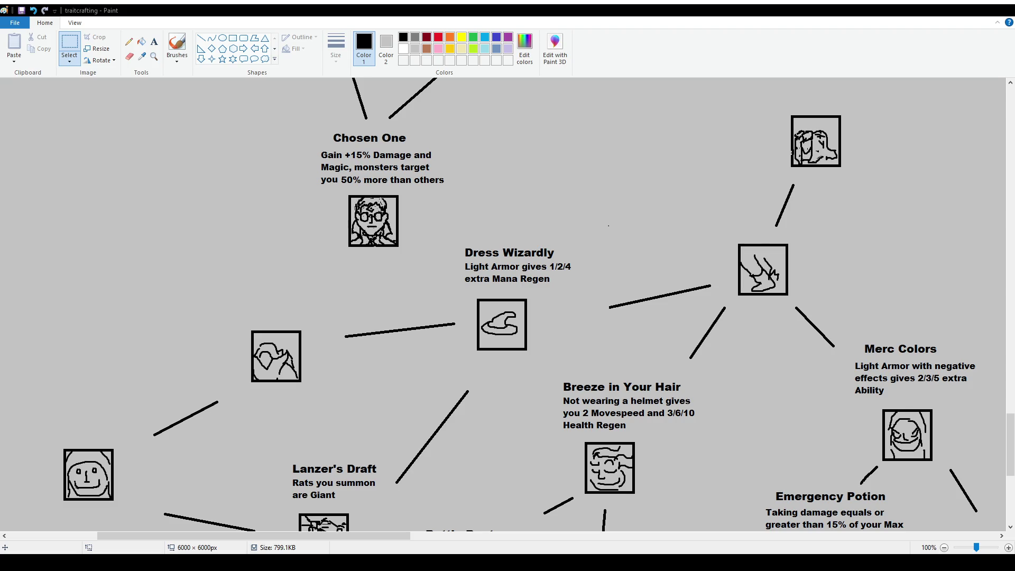
scroll(700, 377, "down", 9)
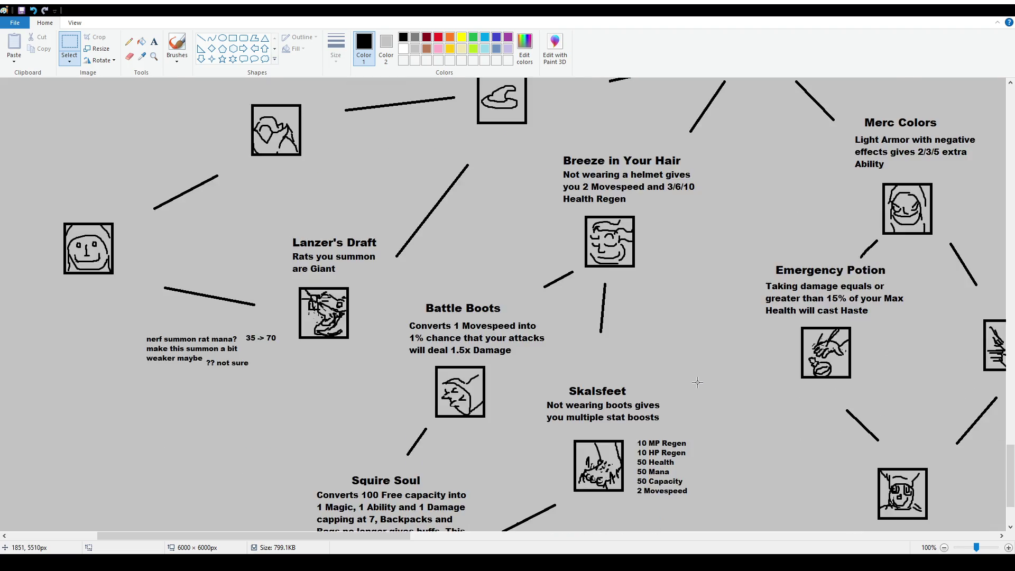
scroll(764, 185, "up", 6)
scroll(771, 219, "down", 3)
scroll(770, 219, "down", 3)
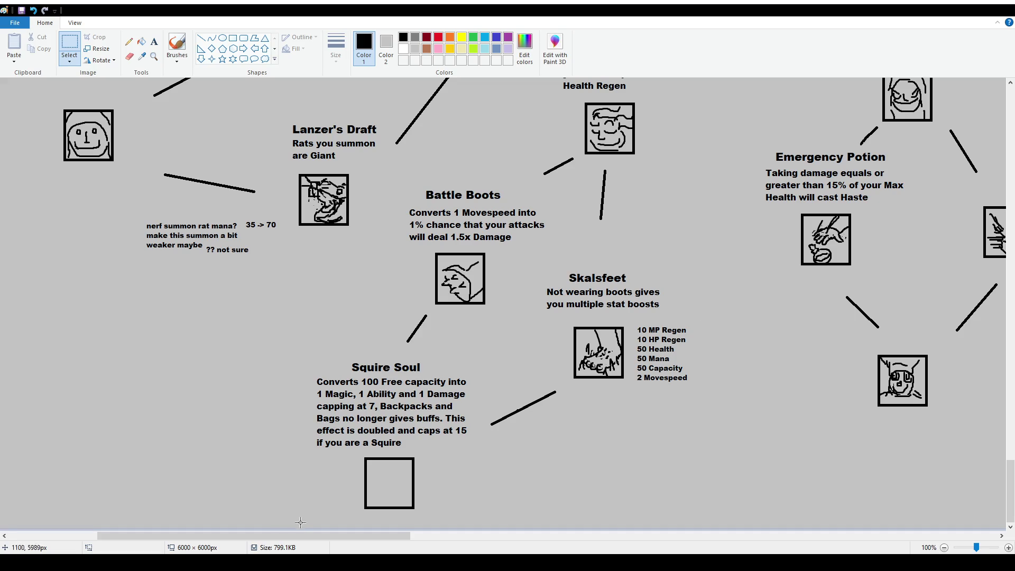
left_click_drag(290, 535, 357, 536)
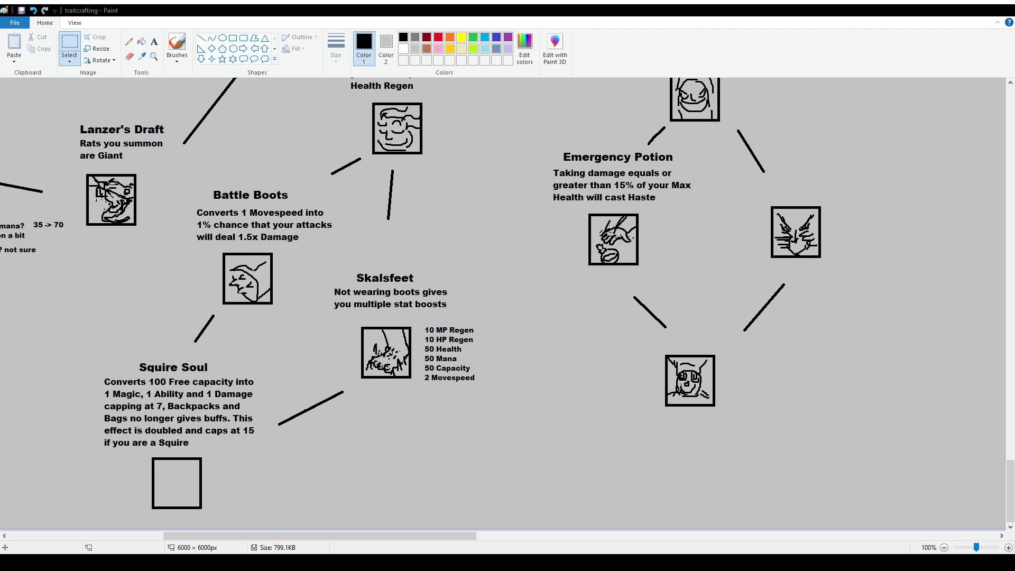
left_click_drag(422, 534, 360, 534)
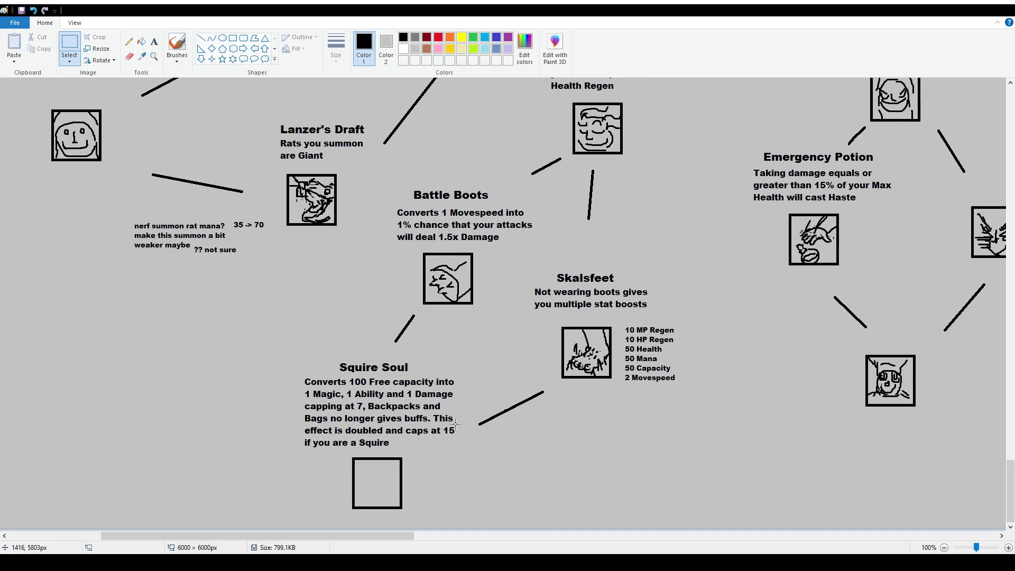
left_click_drag(347, 374, 407, 386)
left_click(441, 399)
left_click_drag(294, 359, 463, 454)
left_click(465, 455)
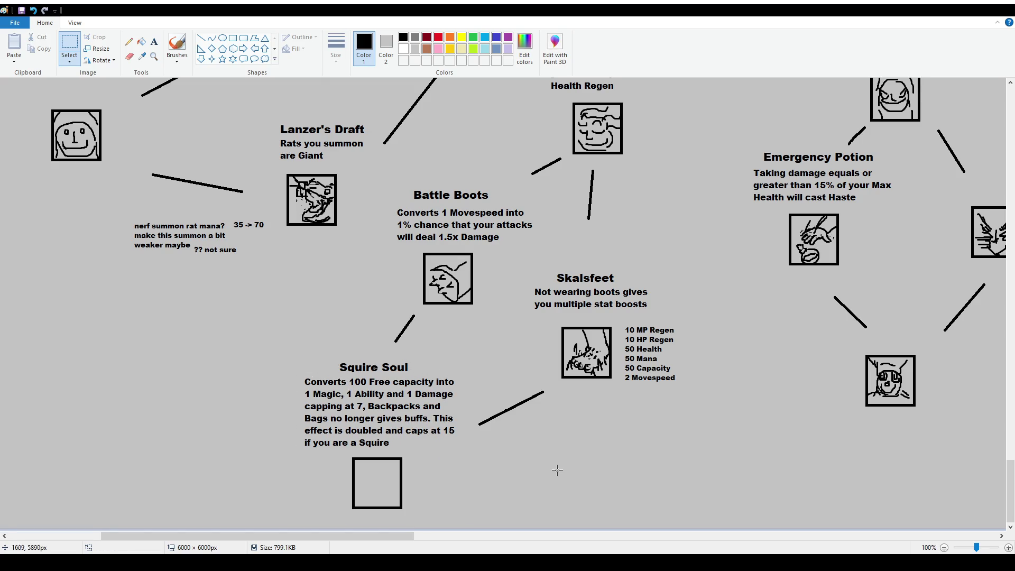
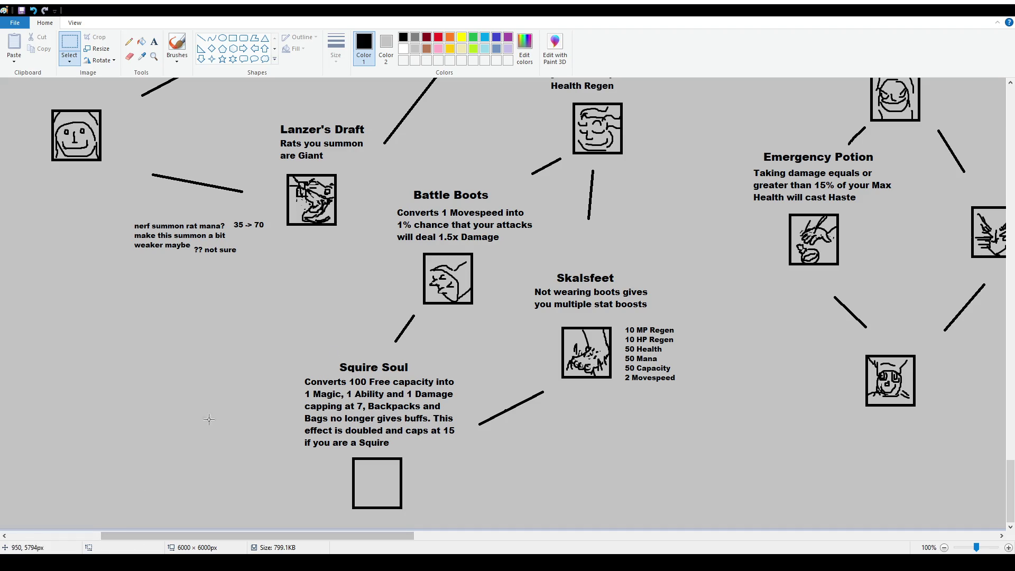
Delete the 'Squire Soul' heading and place a 16-point Arial Black text box in its spot
left_click_drag(333, 357, 412, 372)
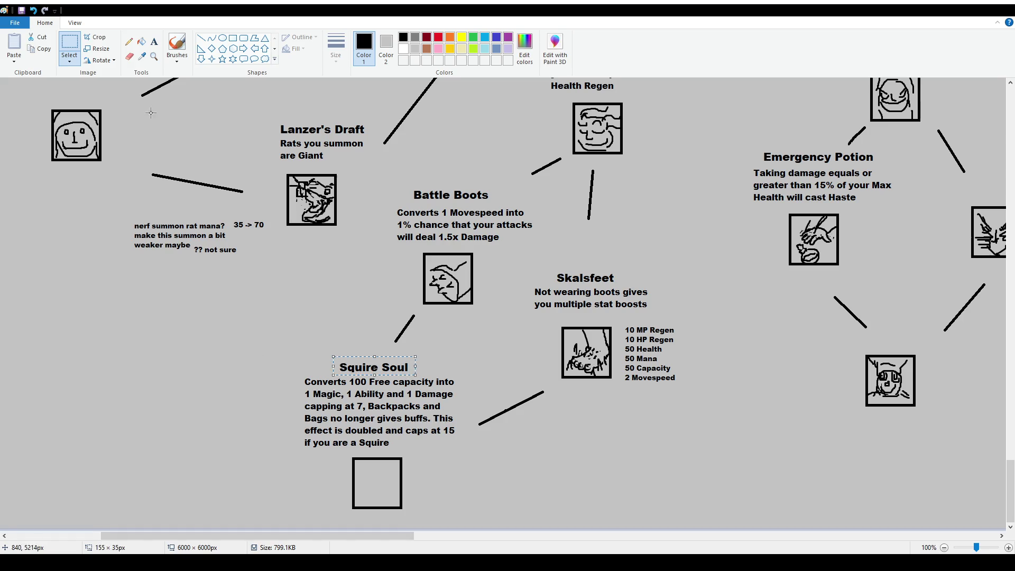
key("Delete")
left_click(153, 41)
left_click_drag(331, 350, 433, 375)
left_click(78, 56)
left_click(70, 132)
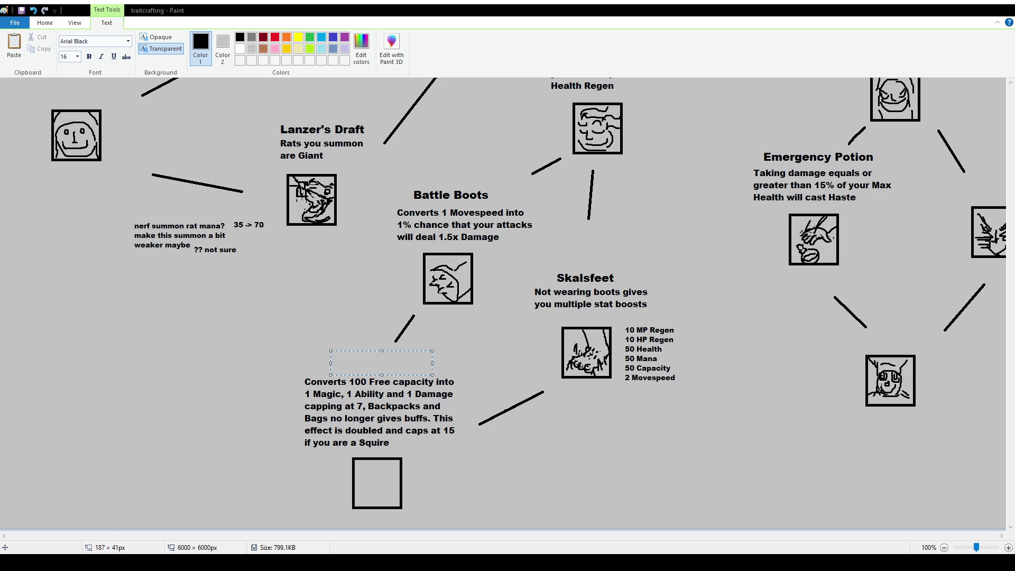